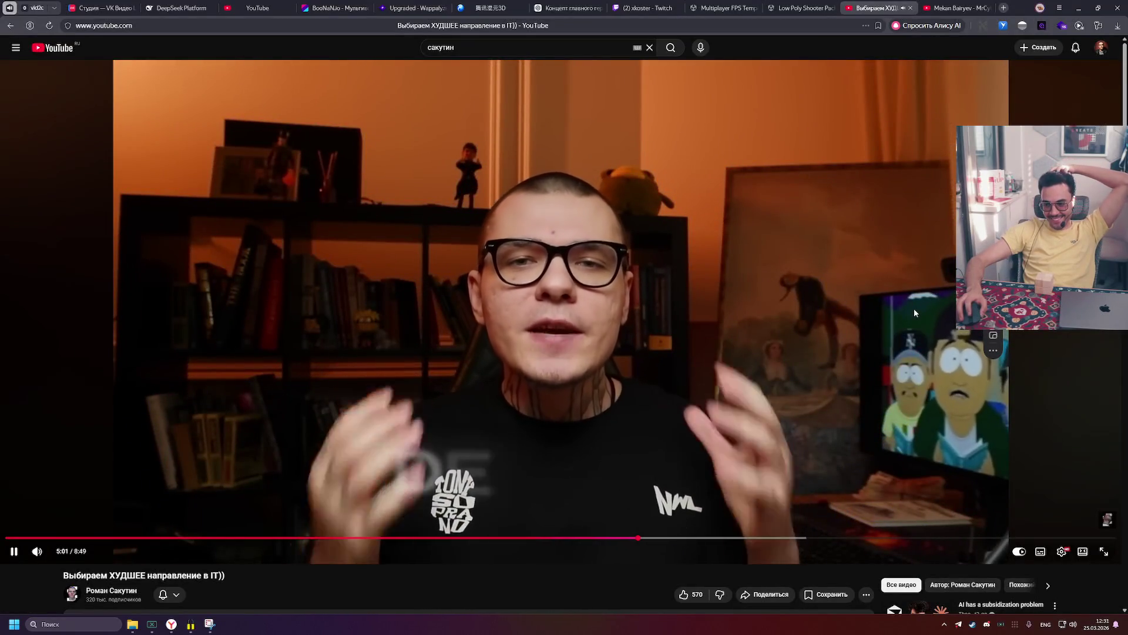
Step: Pause the IT career video, let it play a bit more, then leave it paused at 5:28
left_click(916, 305)
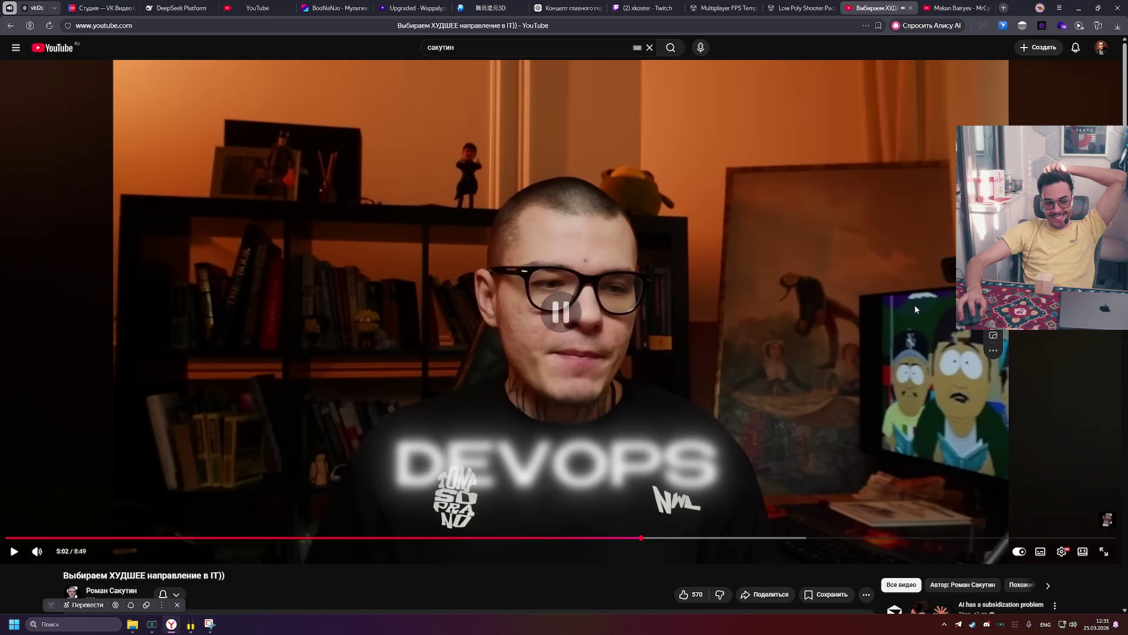
left_click(918, 296)
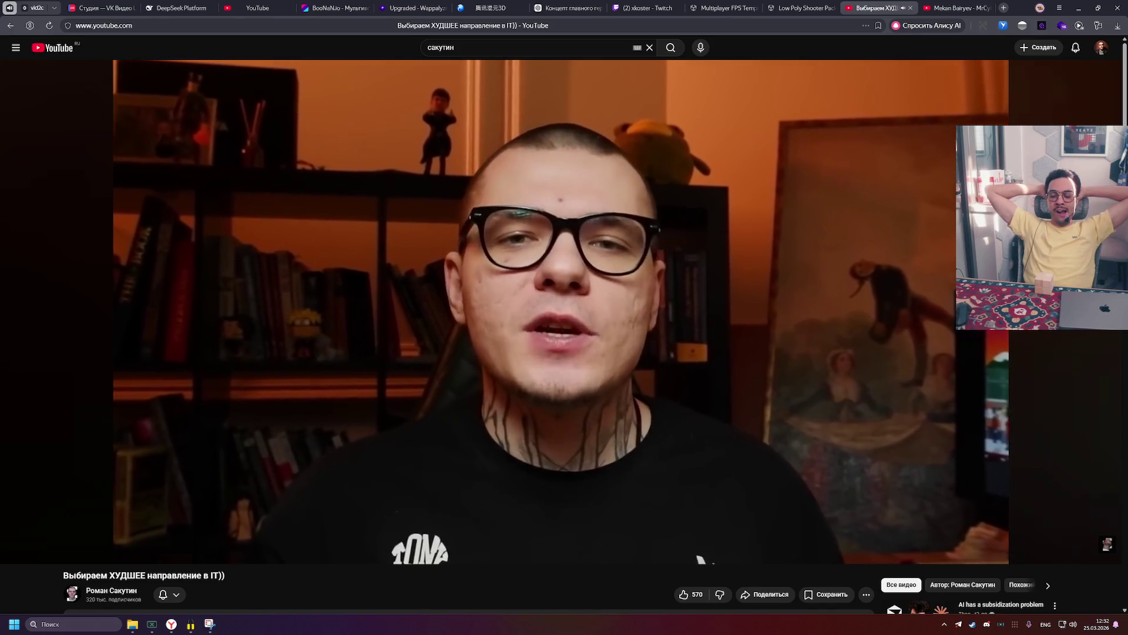
left_click(757, 201)
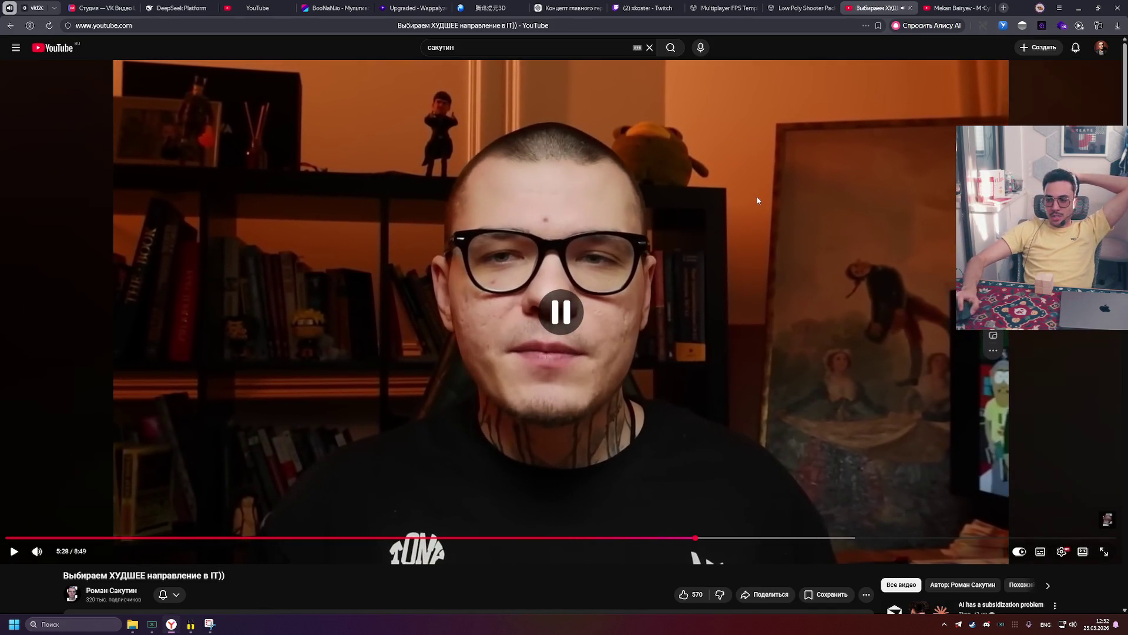
Step: Expand the video's full description and close the stray loading tab
scroll(568, 206, "down", 5)
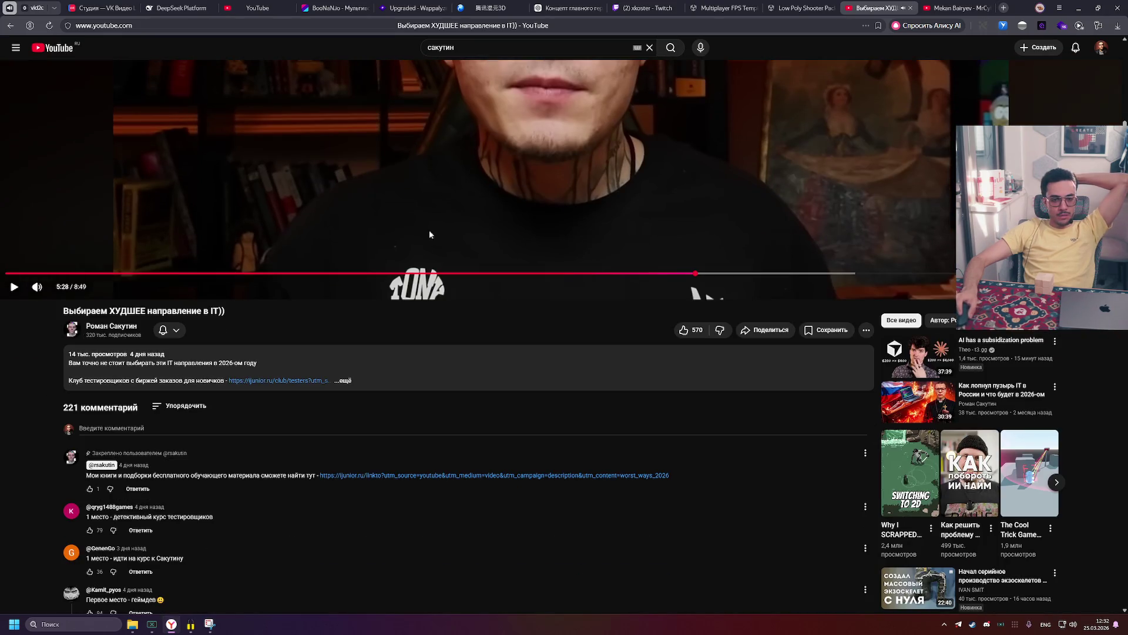
left_click(344, 380)
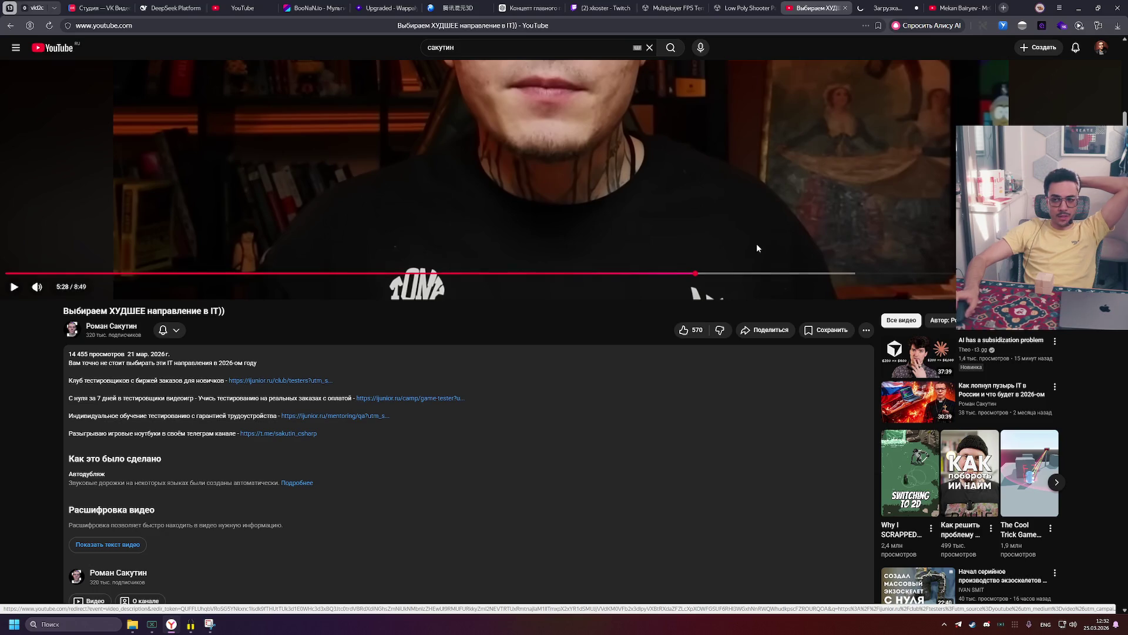
left_click(877, 5)
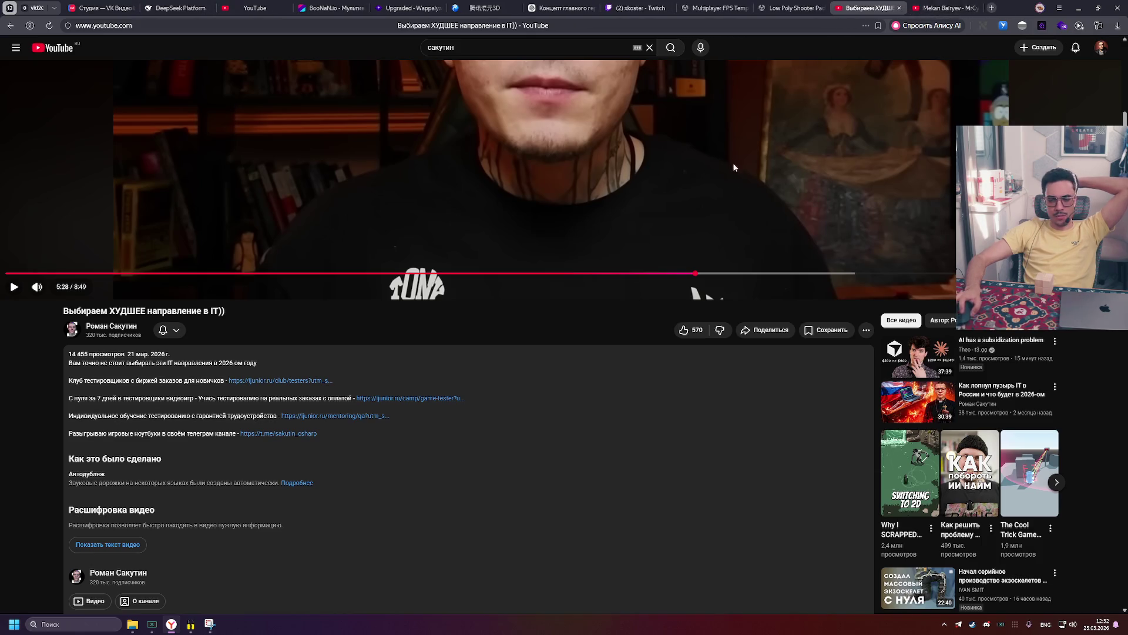
Step: Resume the IT career video and pause it again at 6:03
scroll(732, 162, "up", 5)
left_click(741, 227)
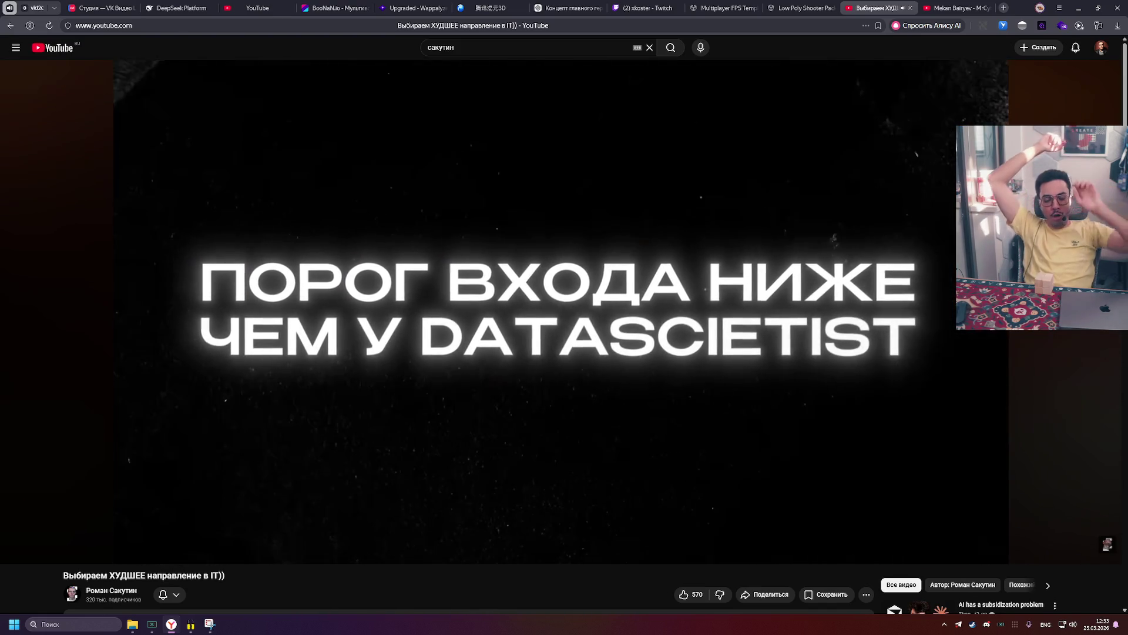
left_click(824, 206)
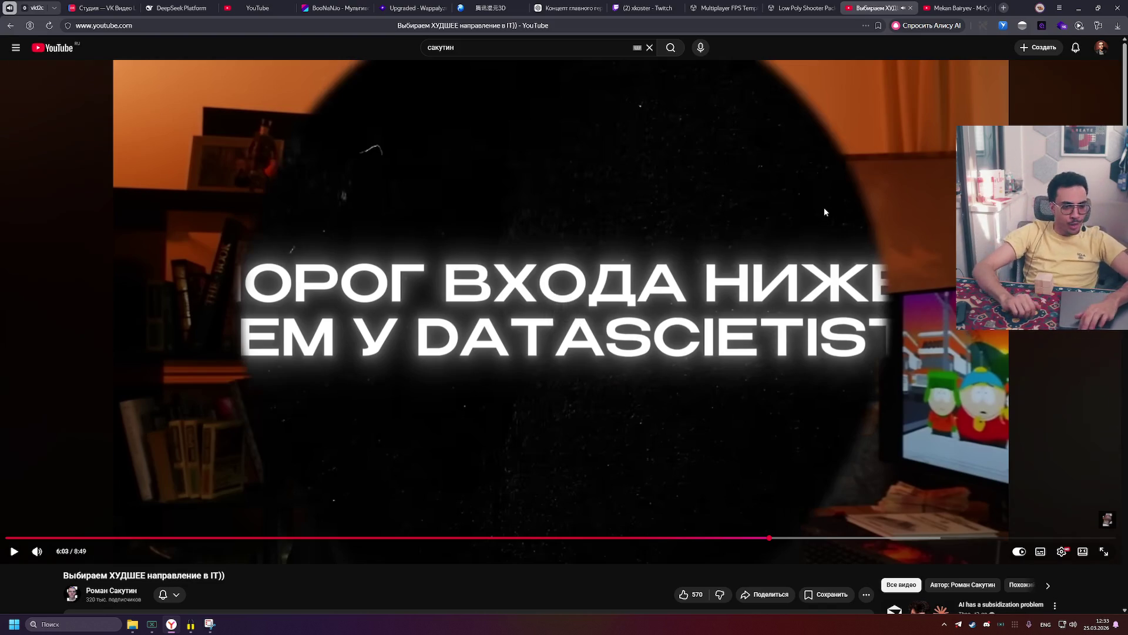
left_click(824, 207)
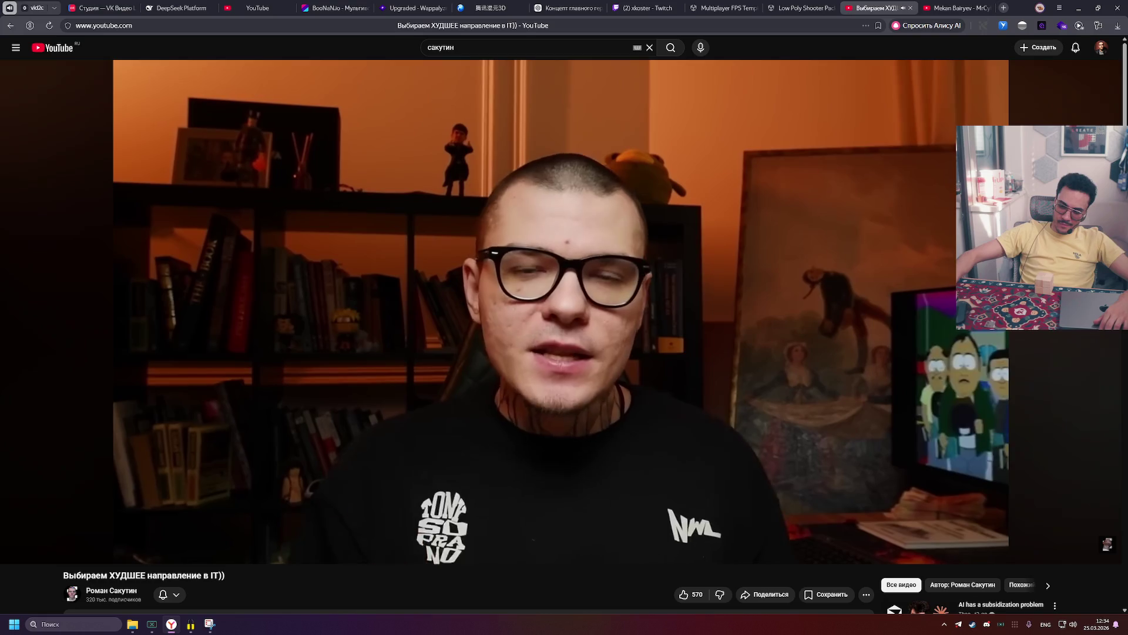
mouse_move(813, 202)
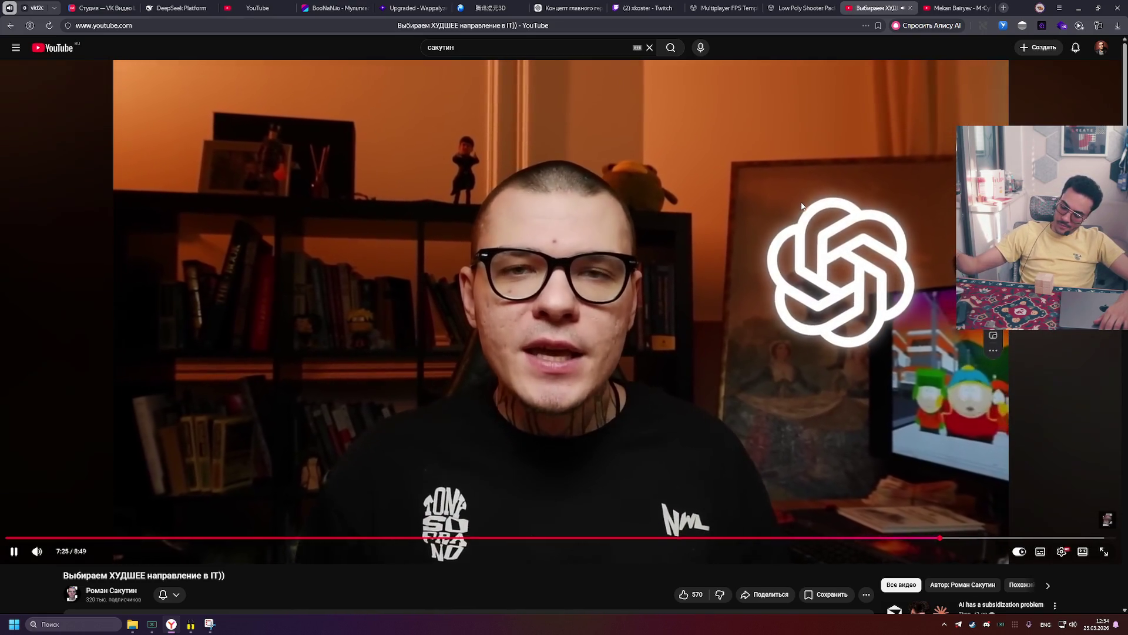
mouse_move(698, 183)
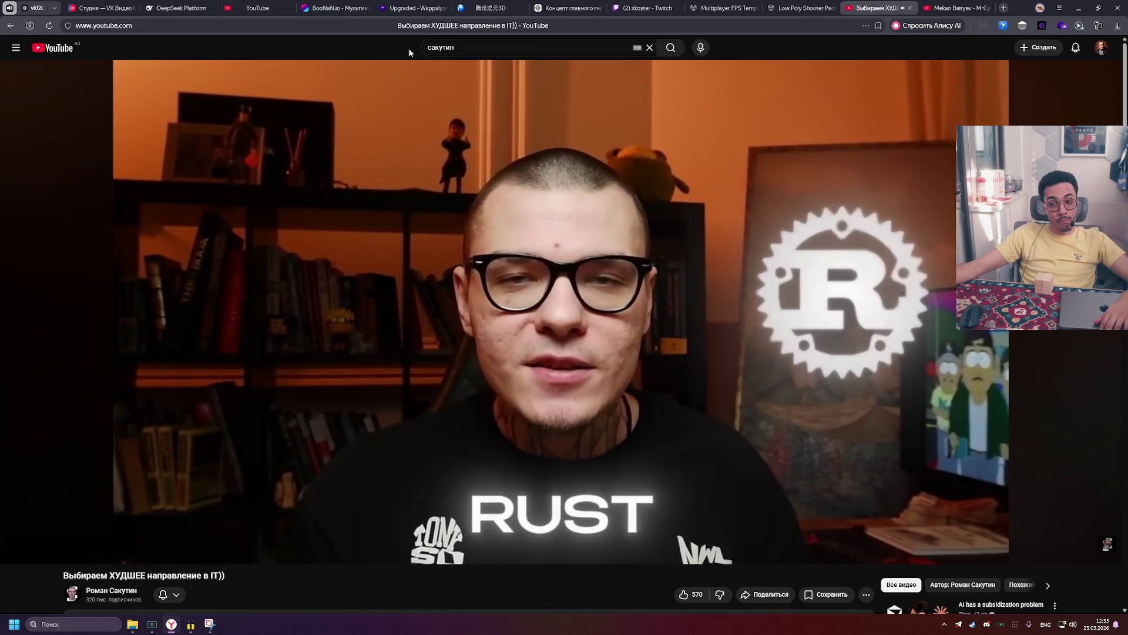
Step: Pause and resume the video twice with Space, then cancel autoplay when it ends at 8:49
key("space")
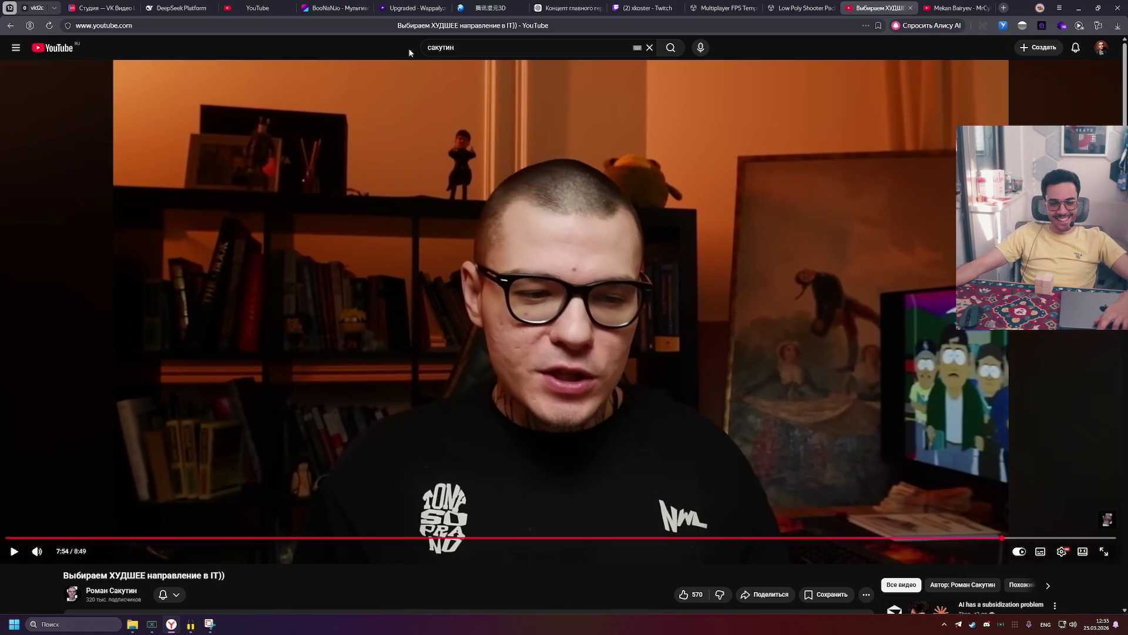
key("space")
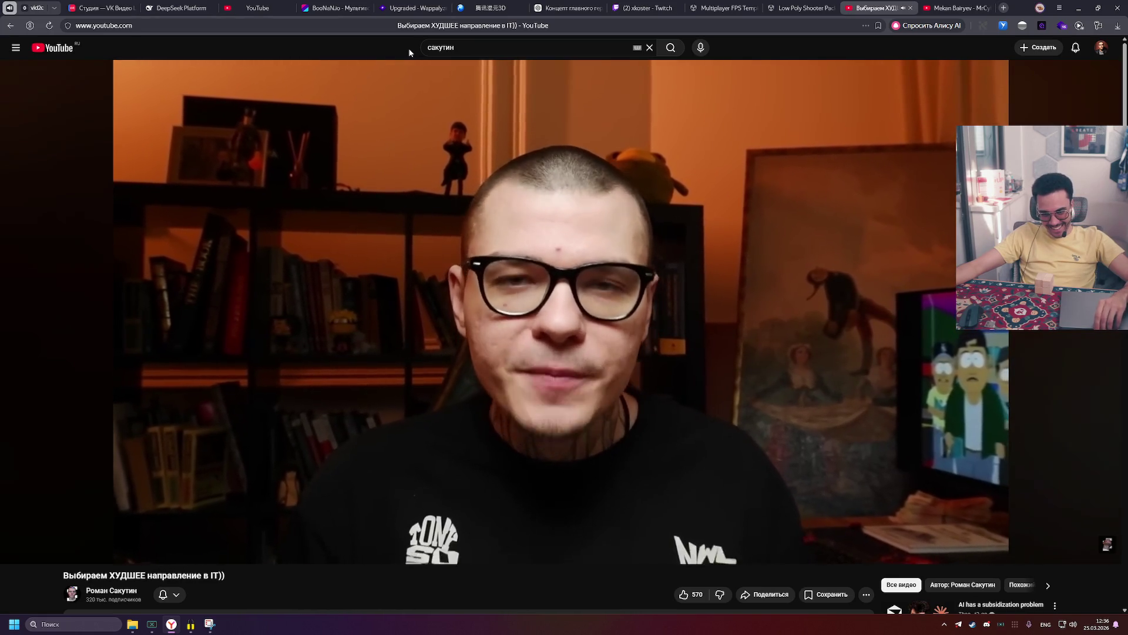
key("space")
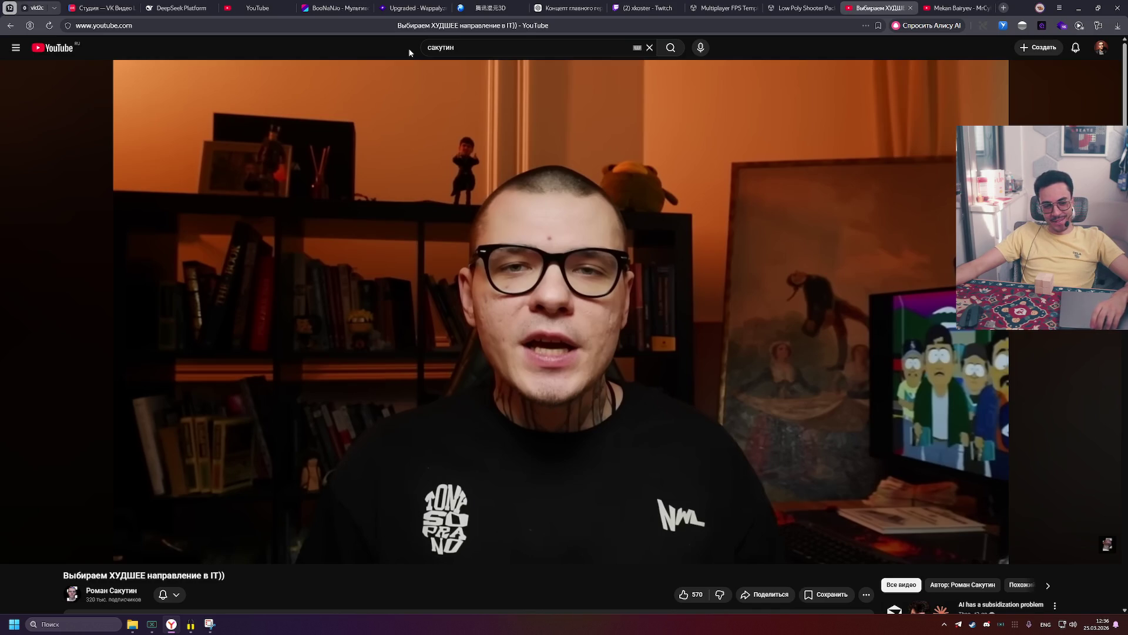
key("space")
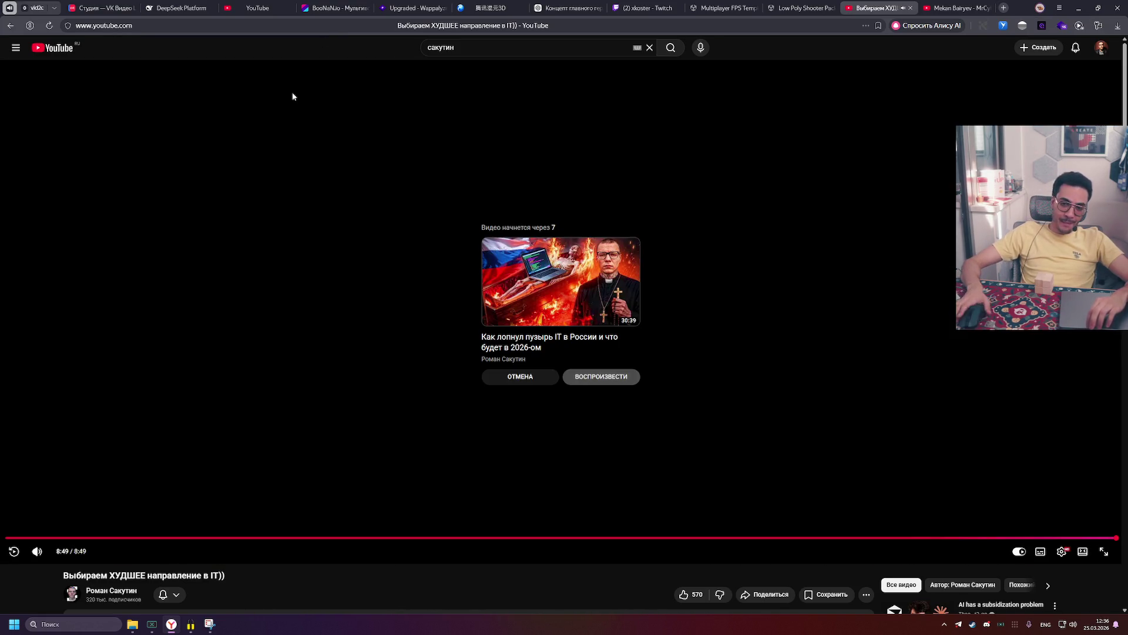
left_click(517, 377)
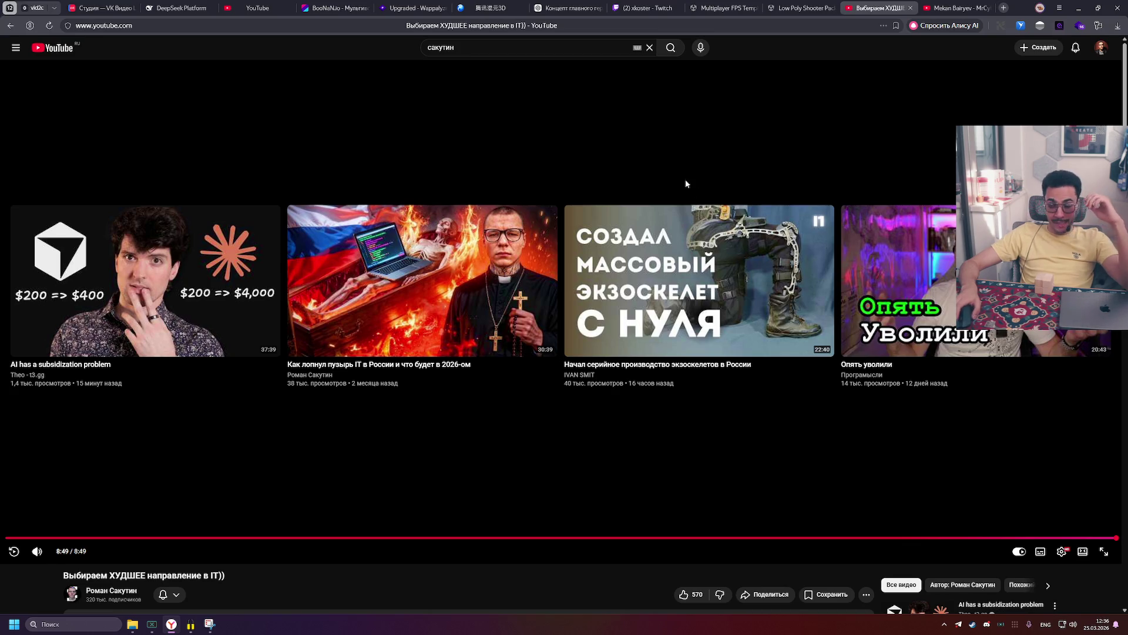
Step: Search YouTube for 'mr teamlead' and open the MrTeamlead channel page
double_click(549, 52)
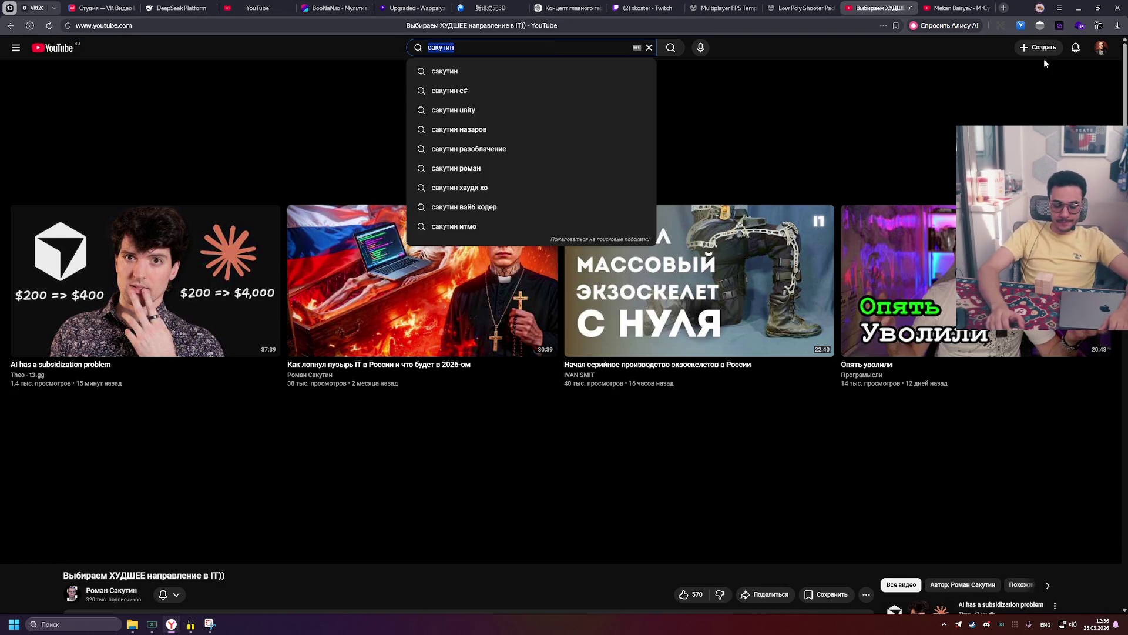
type("mt")
key("BackSpace")
type("r")
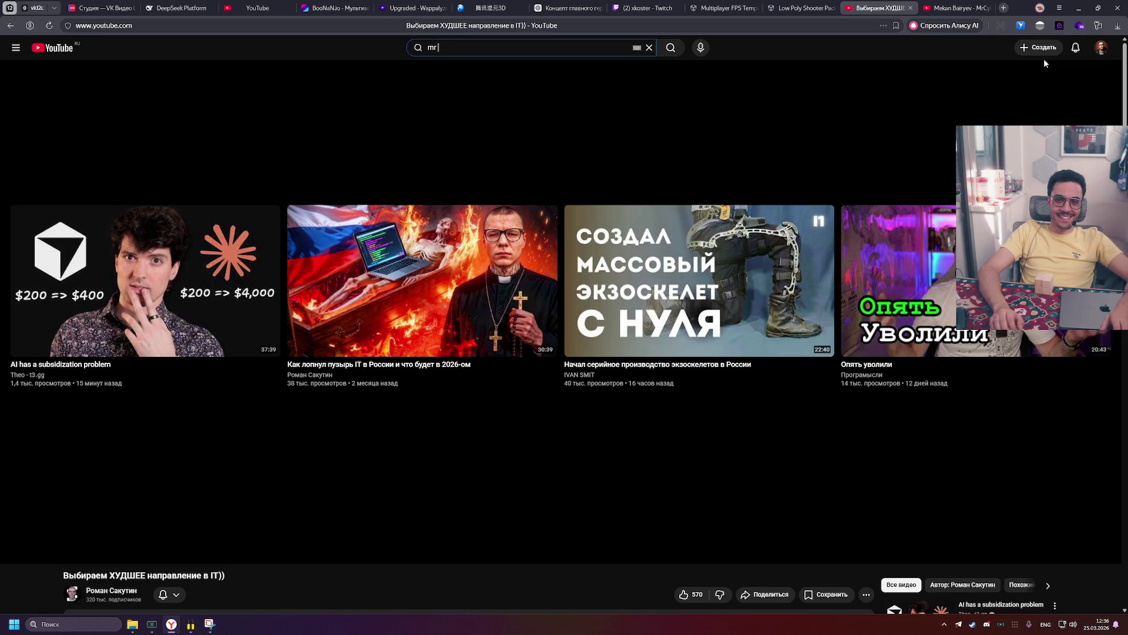
type(" teamlead")
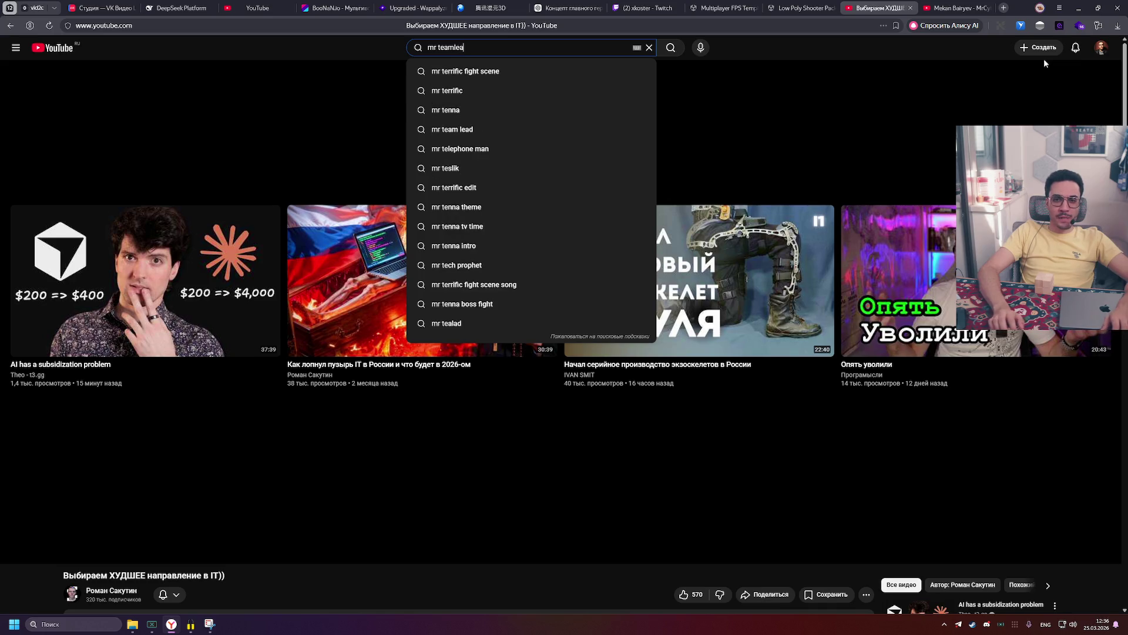
key("Return")
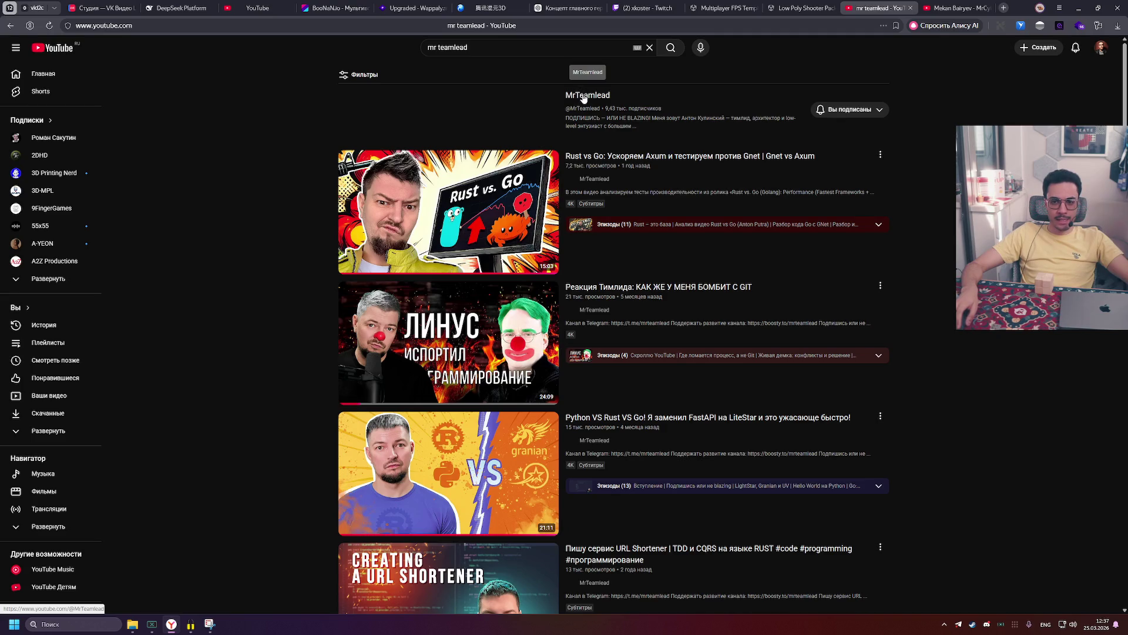
left_click(585, 97)
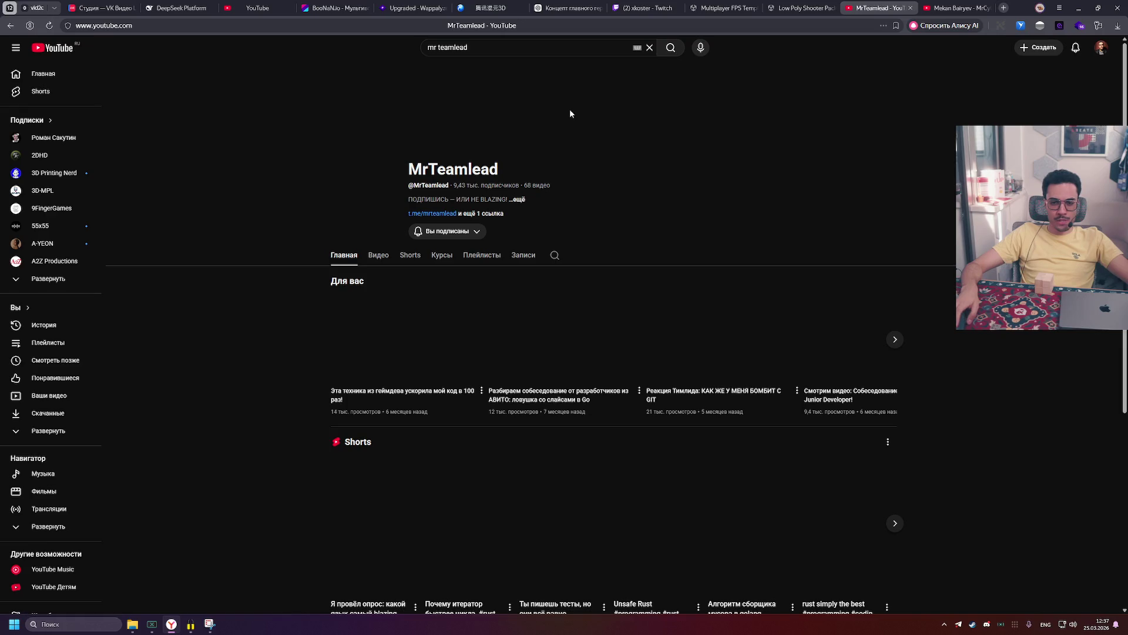
Step: Browse the MrTeamlead videos and about details, return to the home feed, and close an extra tab
left_click(376, 262)
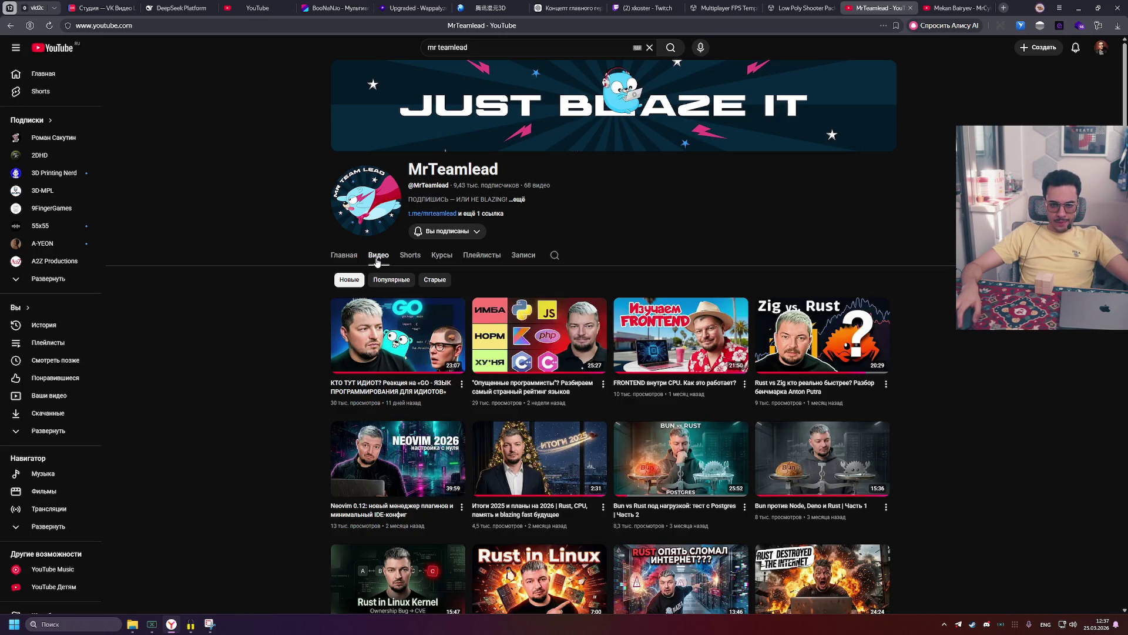
left_click(523, 201)
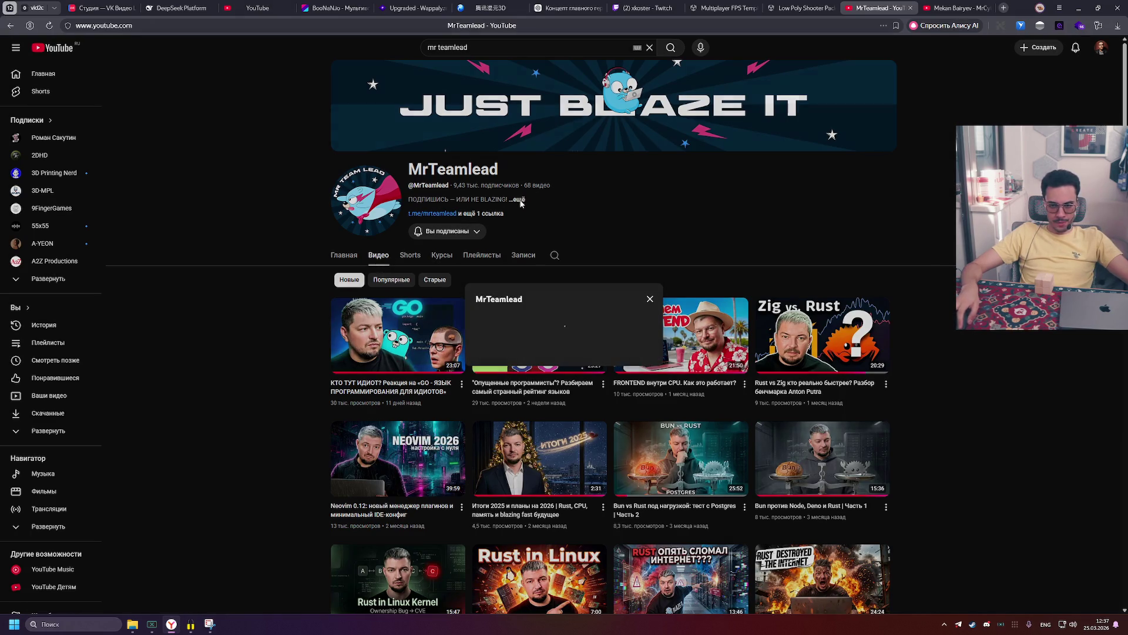
left_click(650, 298)
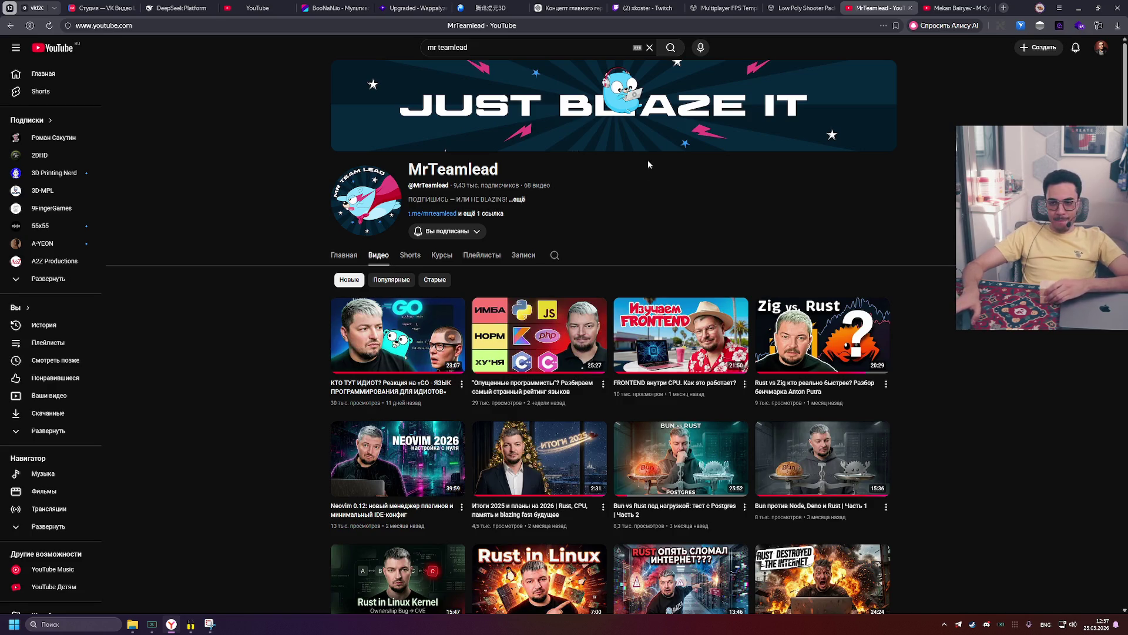
left_click(83, 69)
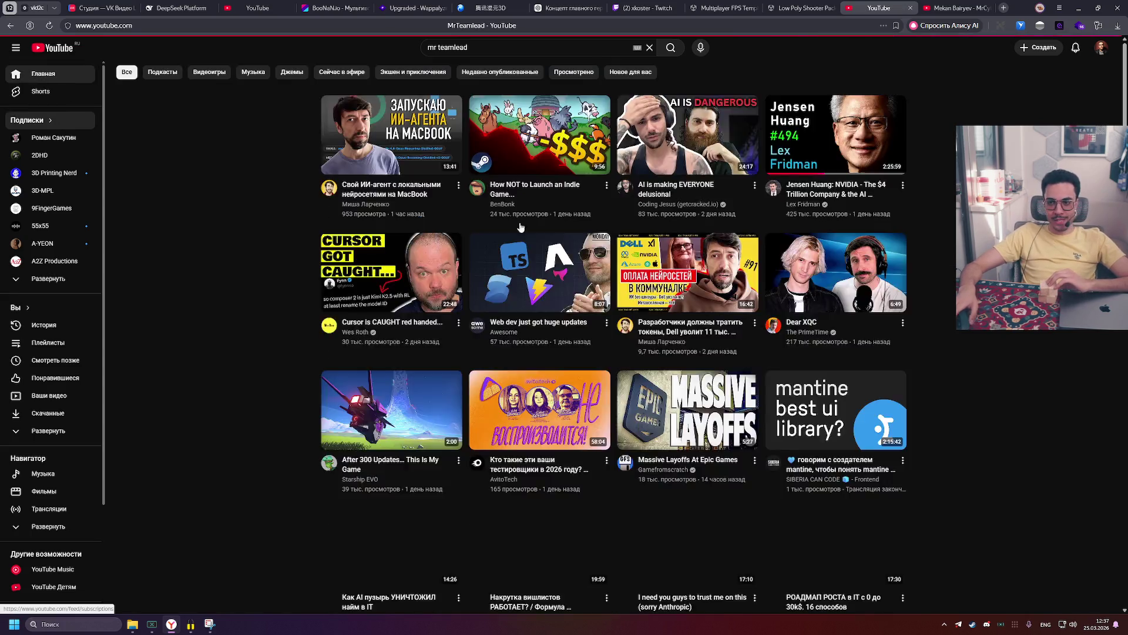
middle_click(971, 4)
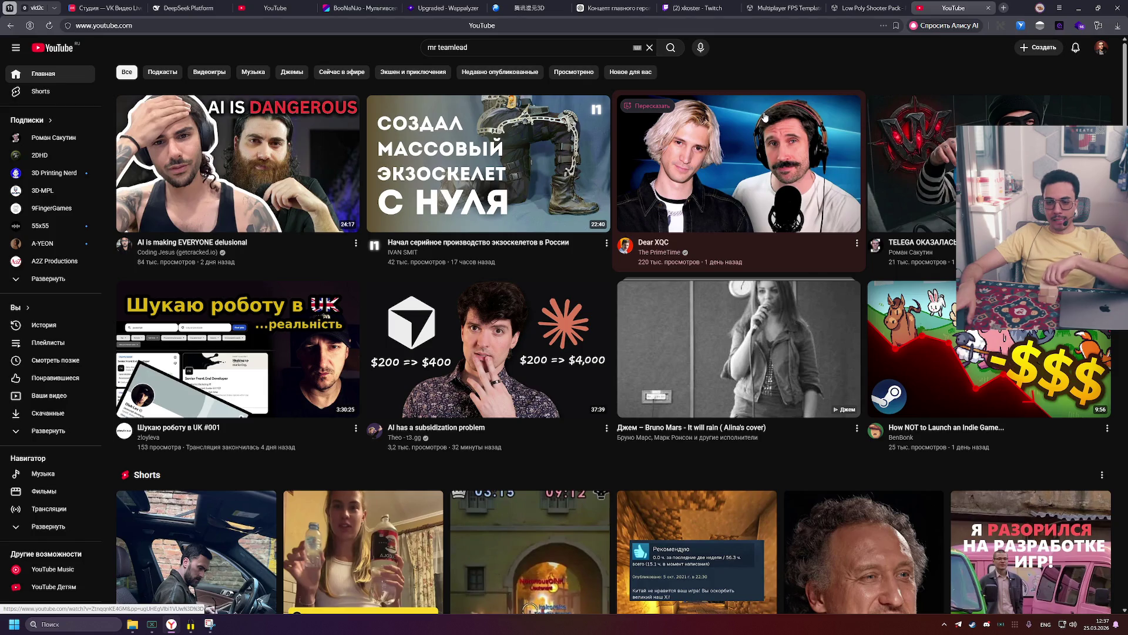
Step: Open the 'Who Remember This Game?' Short from the home feed, then bring the Twitch tab forward
mouse_move(761, 120)
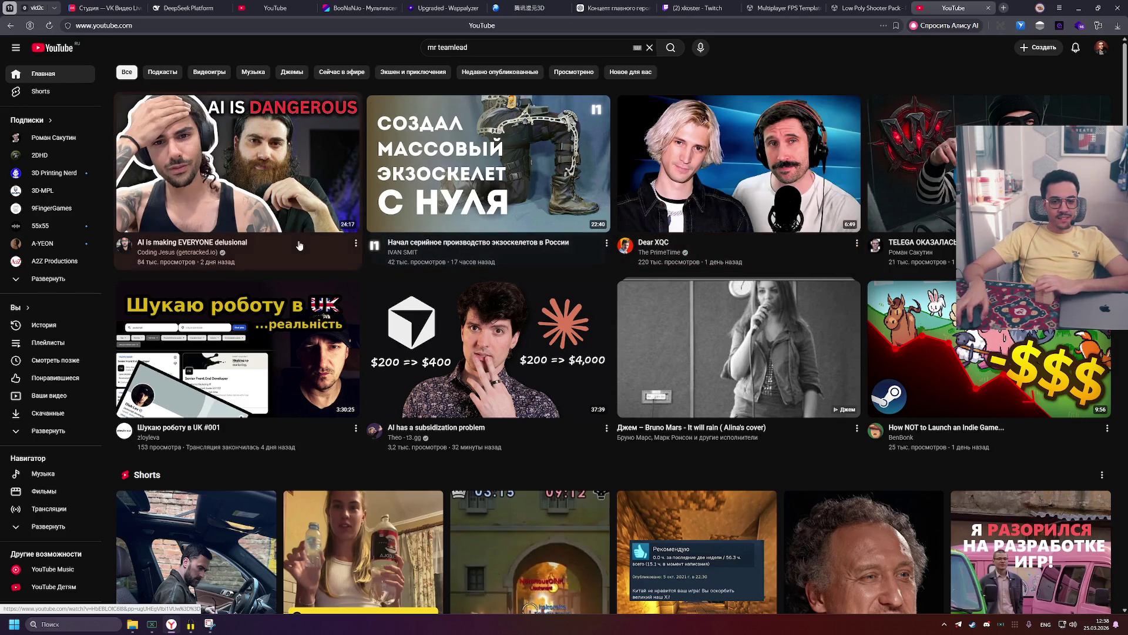
mouse_move(299, 246)
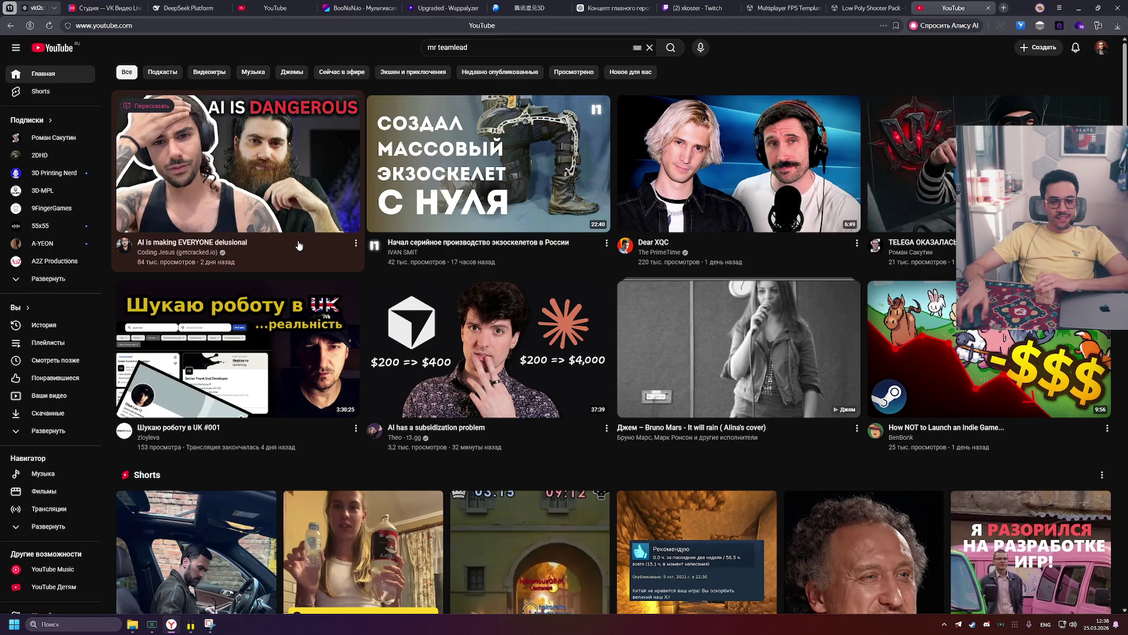
scroll(298, 245, "down", 4)
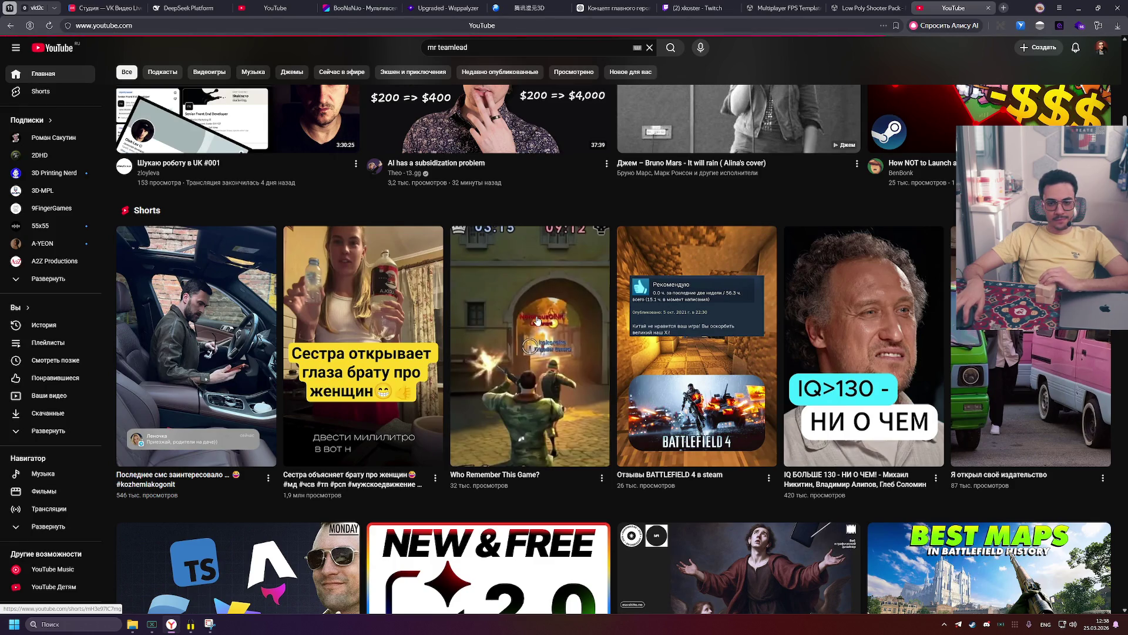
left_click(536, 317)
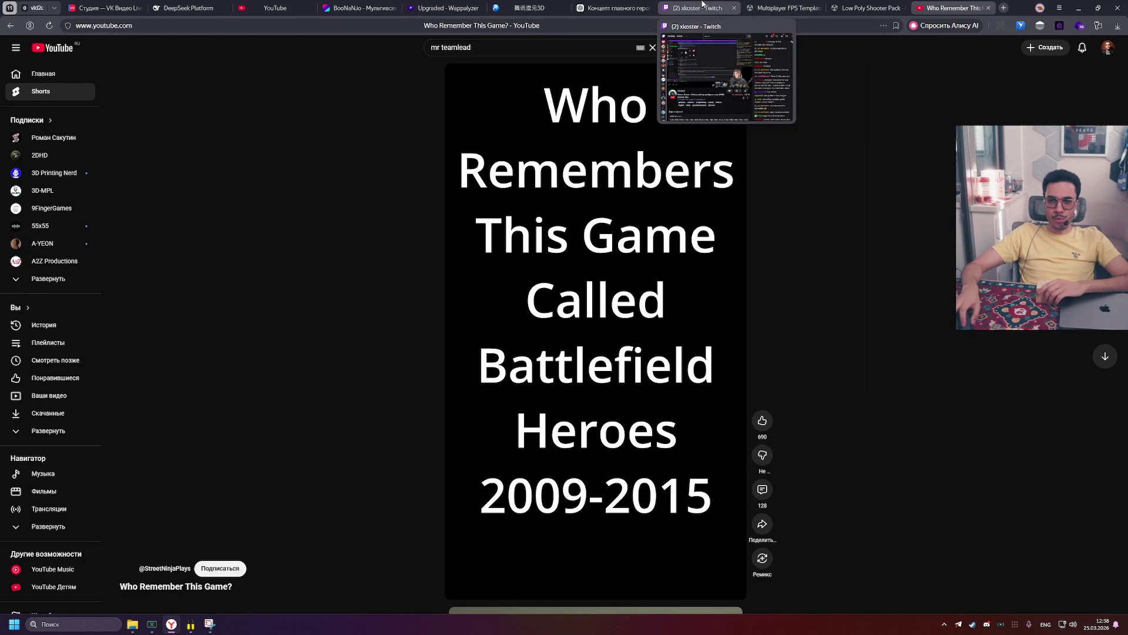
left_click(703, 4)
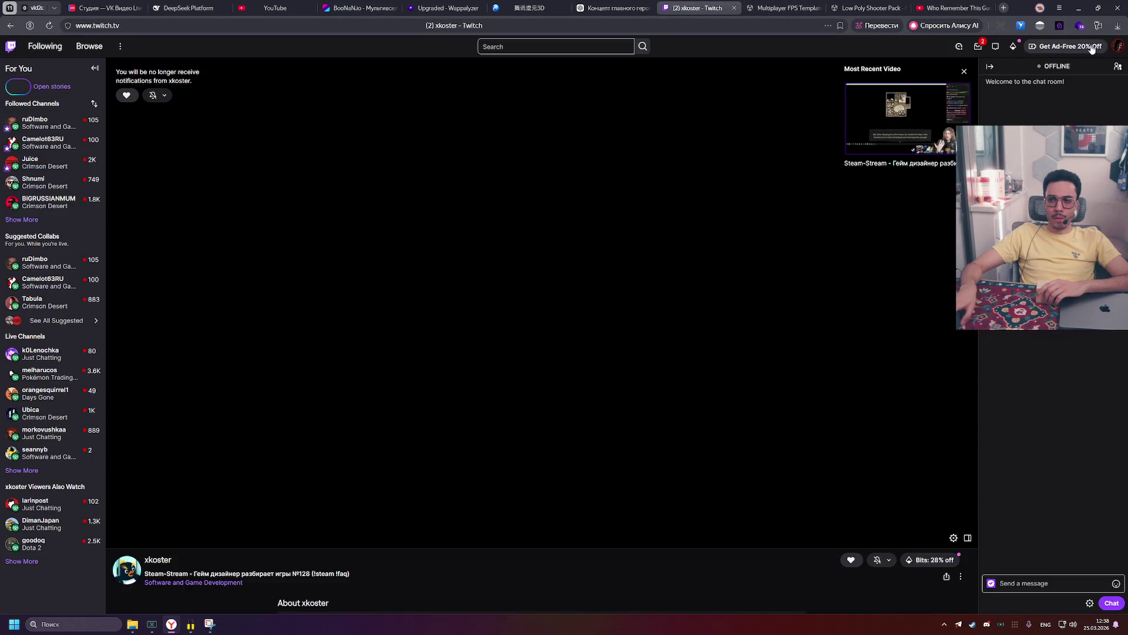
Step: Go to your own Twitch channel's Videos page, dismiss the Snipping Tool, and scroll the broadcast list
left_click(1117, 47)
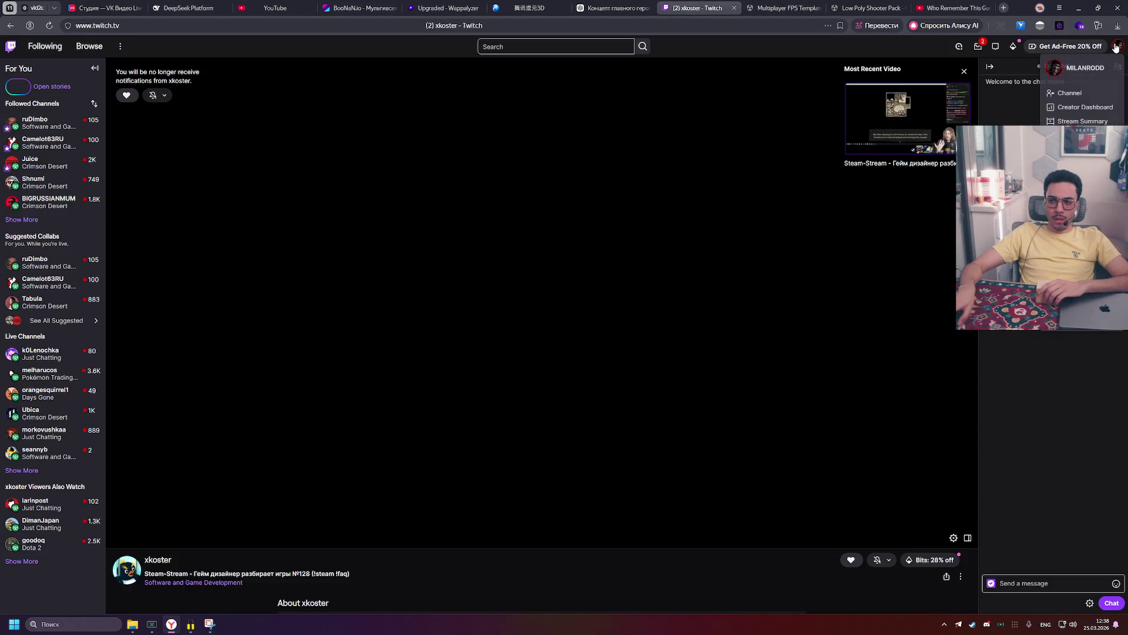
left_click(1069, 93)
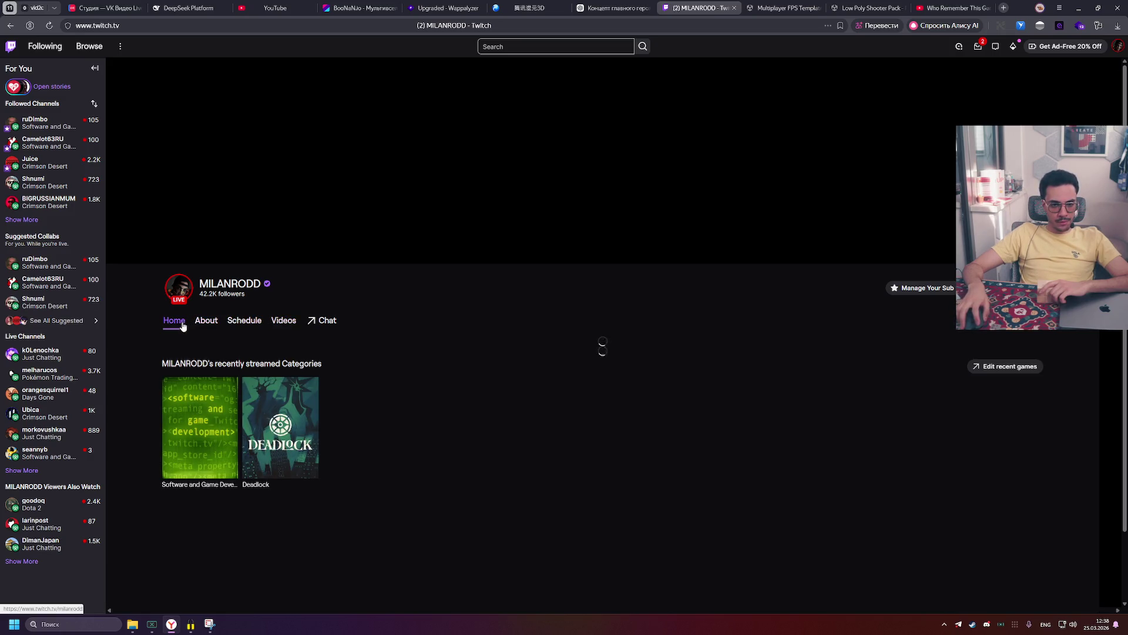
left_click(283, 321)
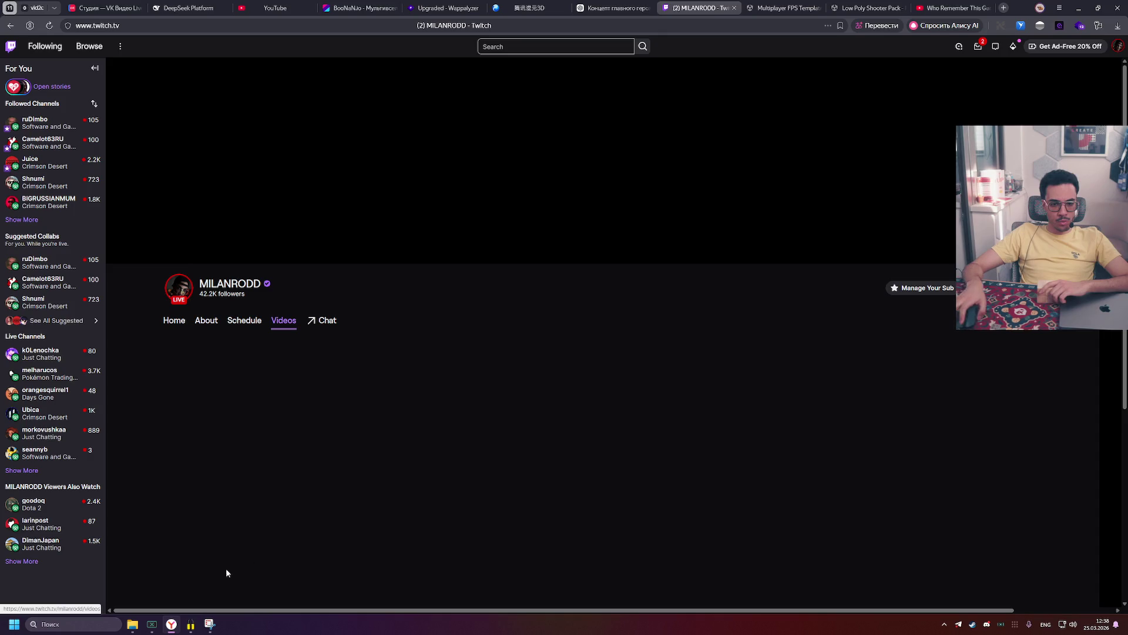
mouse_move(210, 624)
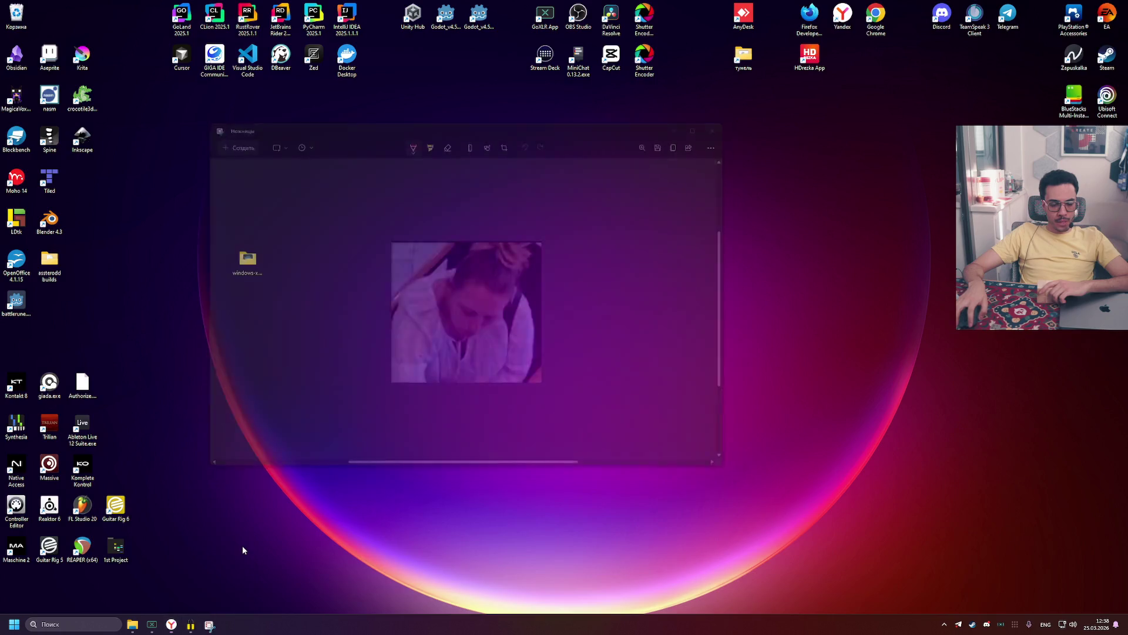
left_click(241, 547)
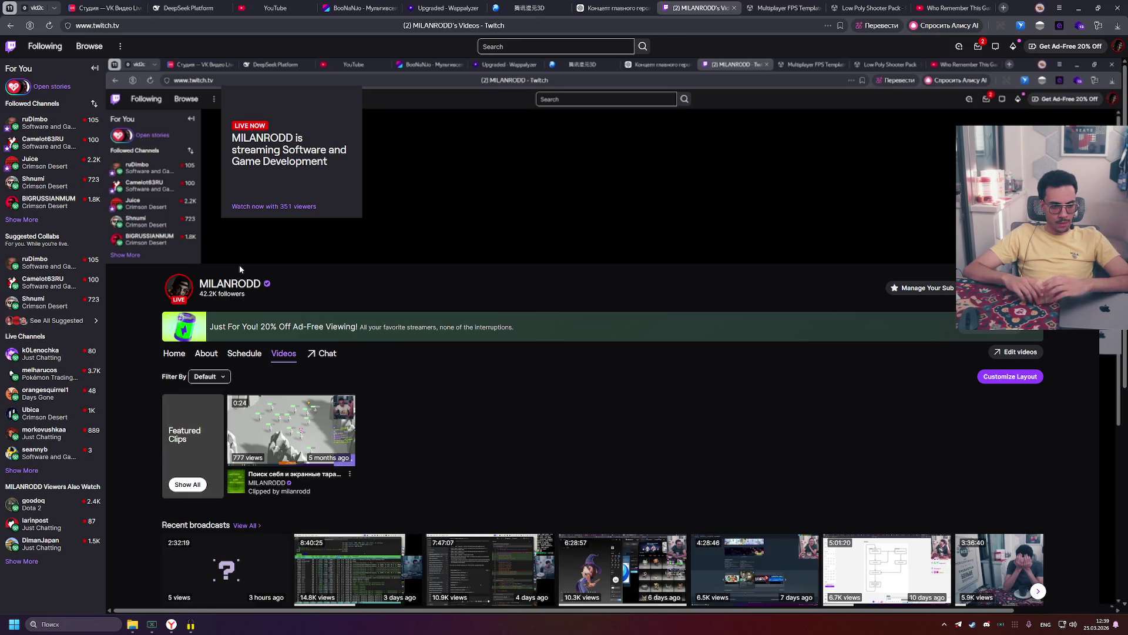
scroll(369, 323, "down", 3)
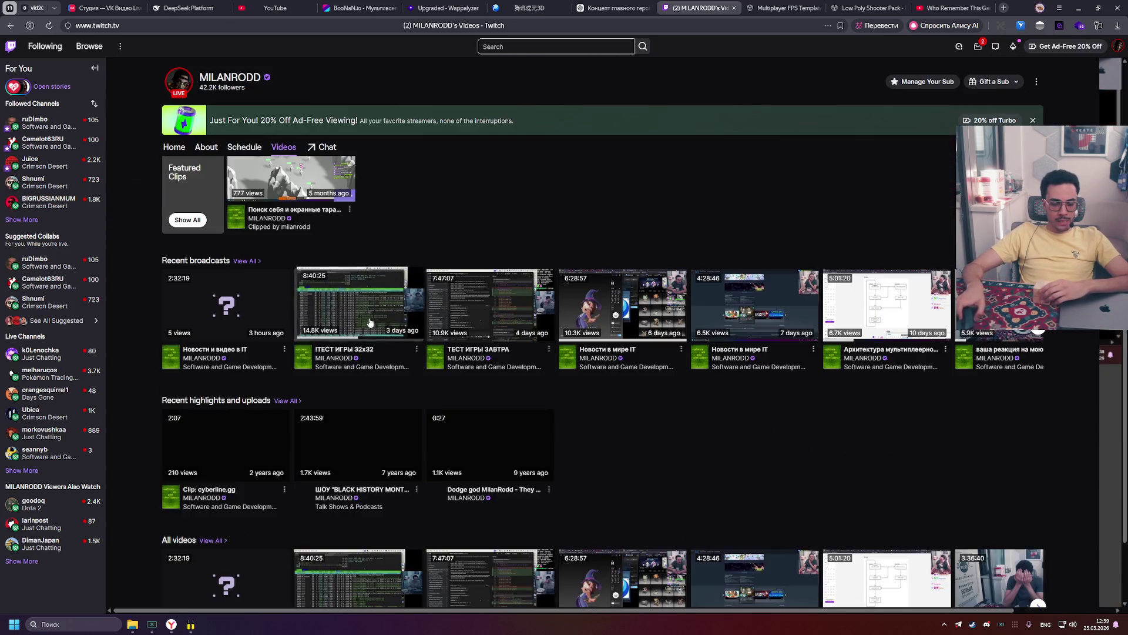
Step: Open the 'ITECT ИГРЫ 32x32' past broadcast and pause, then resume its playback
left_click(339, 307)
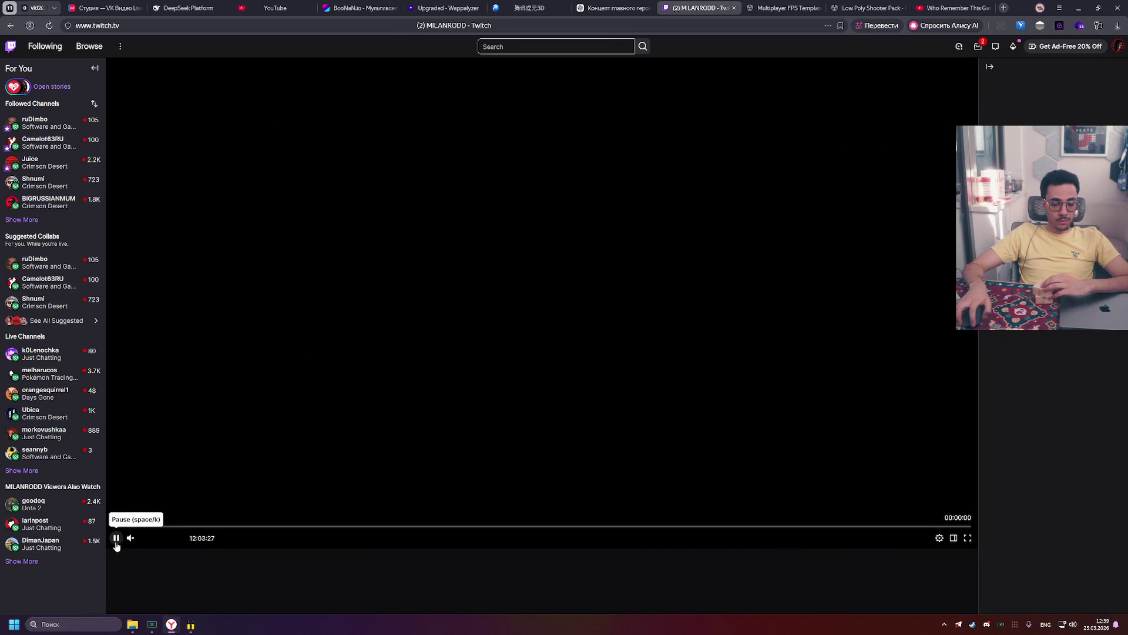
left_click(116, 542)
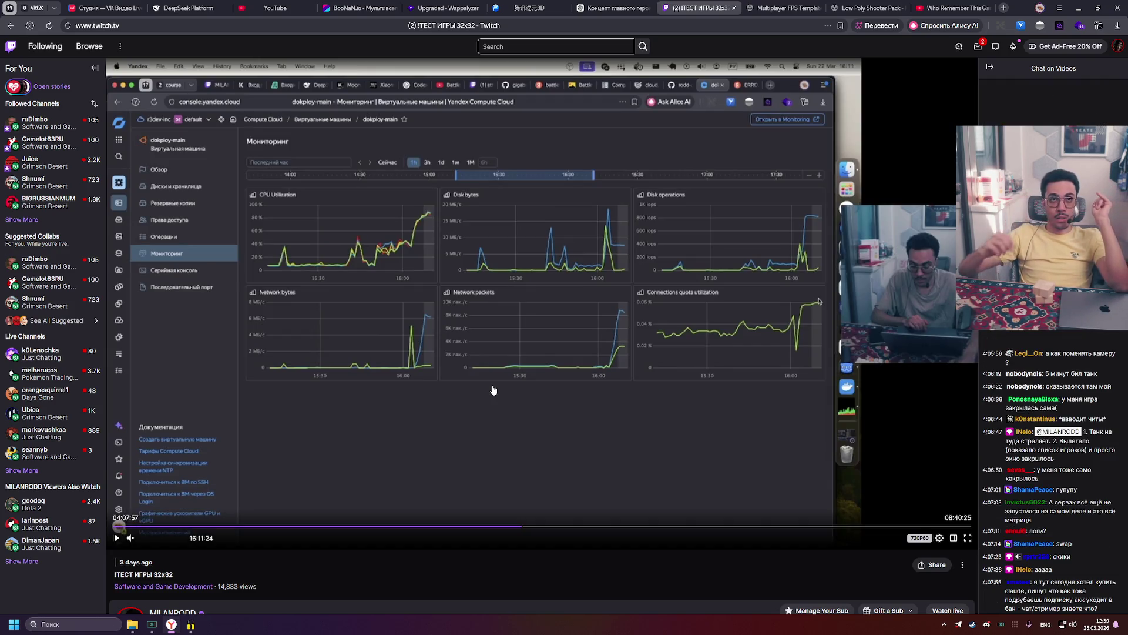
mouse_move(491, 387)
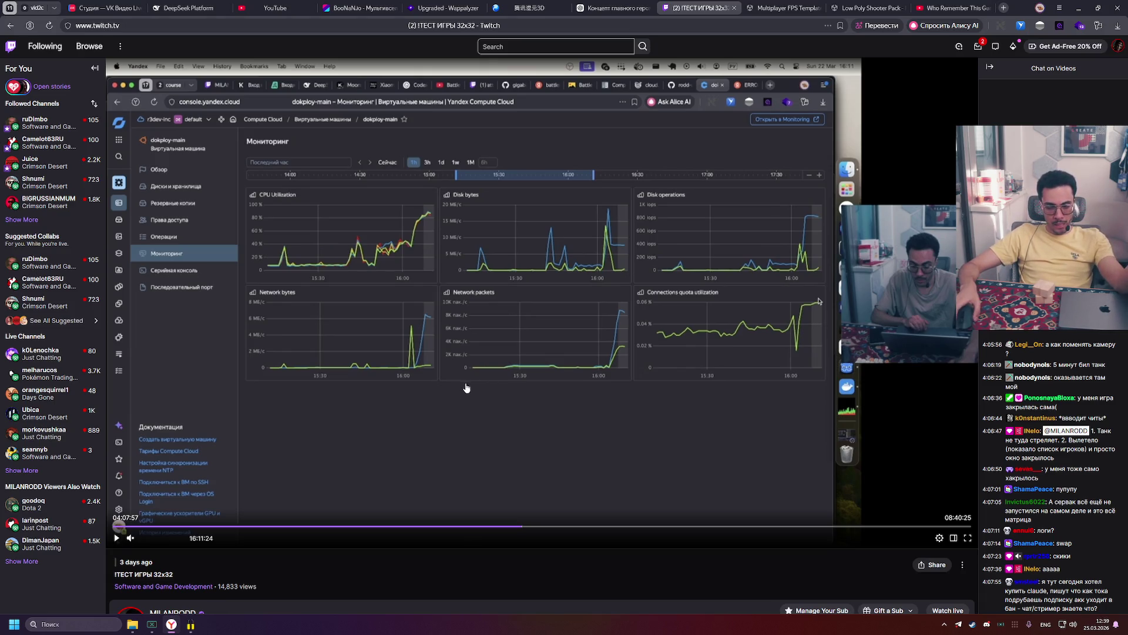
left_click(466, 388)
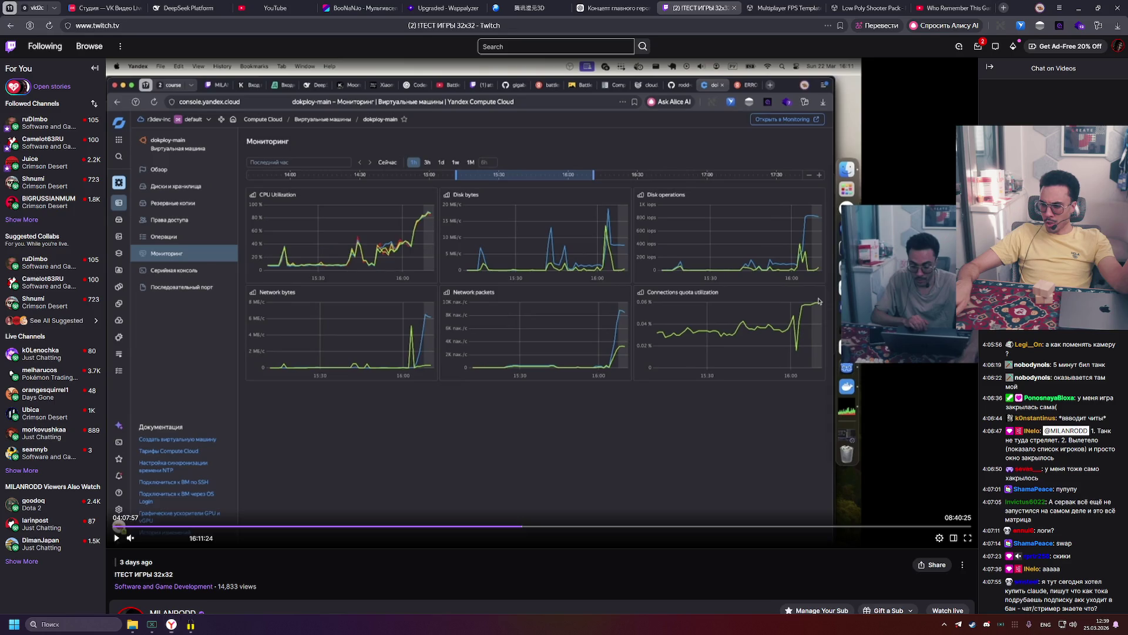
Step: Glance at the Windows calendar flyout, then skip the broadcast ahead to about 4:11:48
left_click(1089, 627)
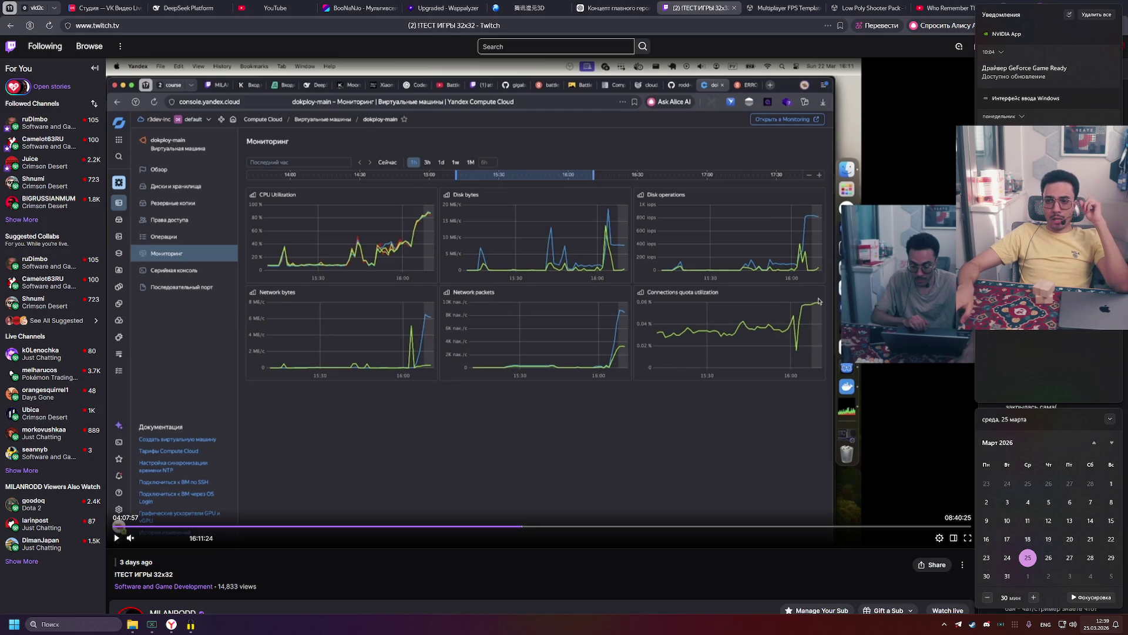
left_click(685, 584)
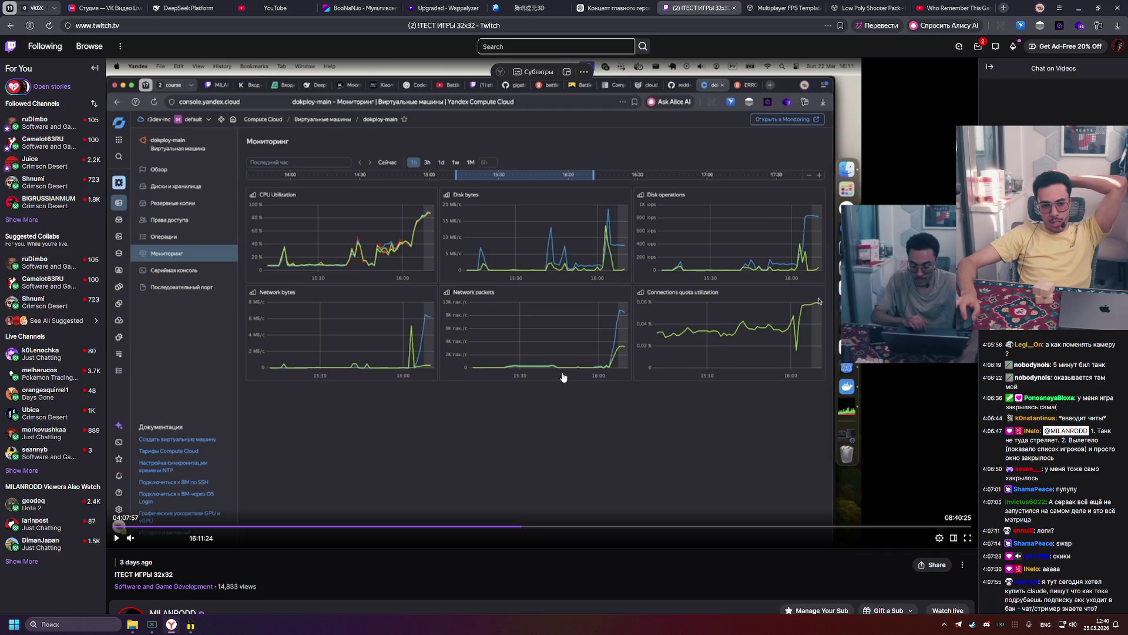
left_click(523, 528)
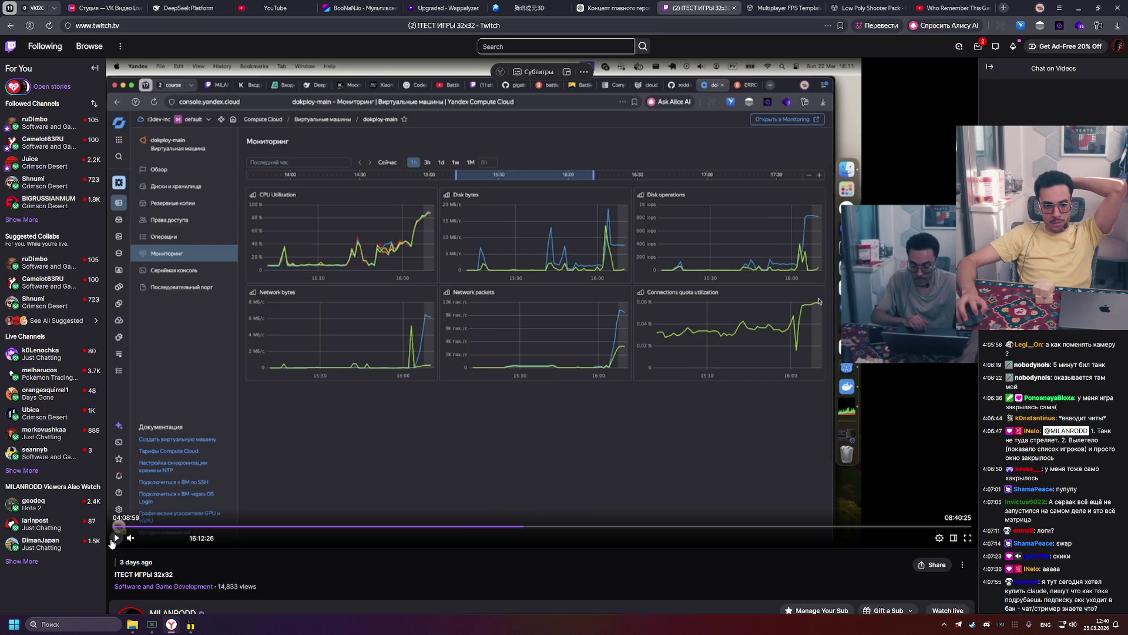
left_click(115, 536)
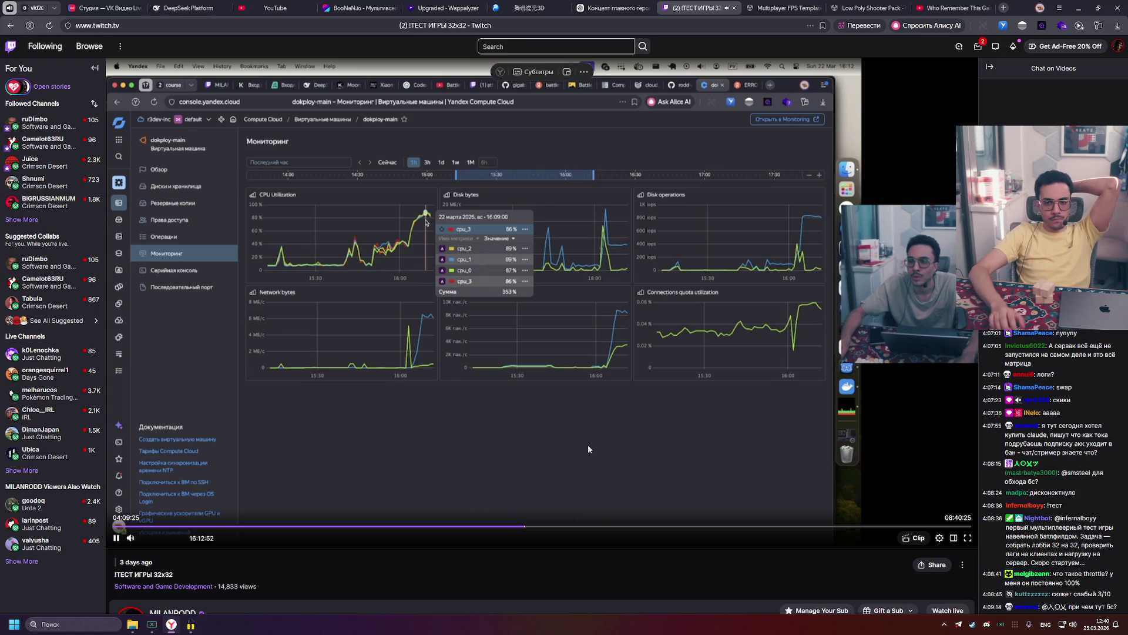
left_click(529, 528)
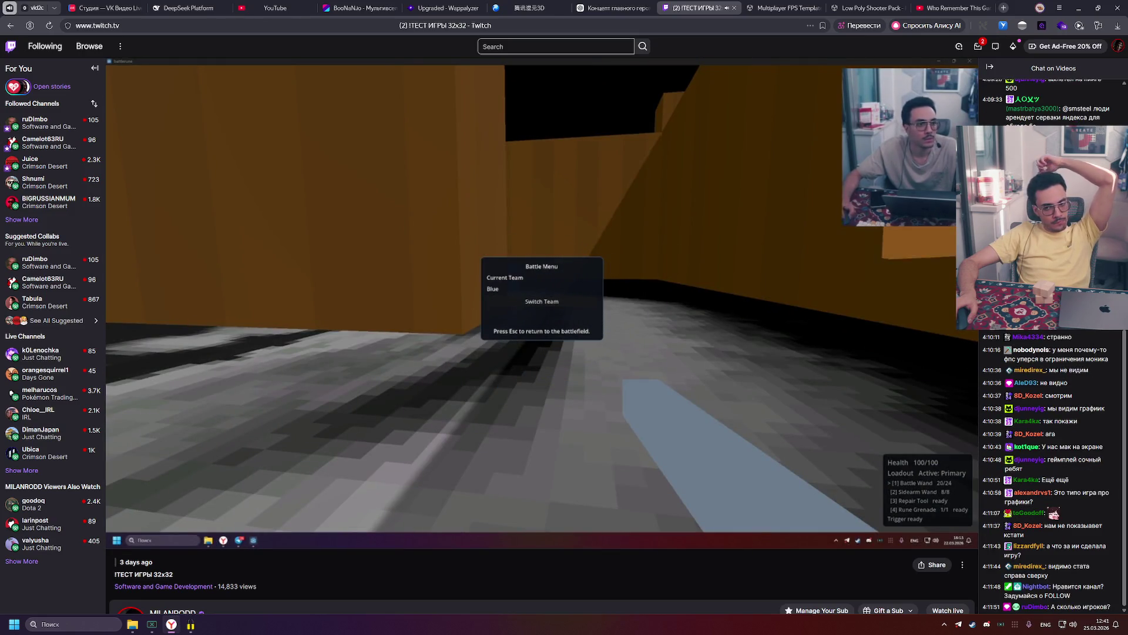
mouse_move(574, 411)
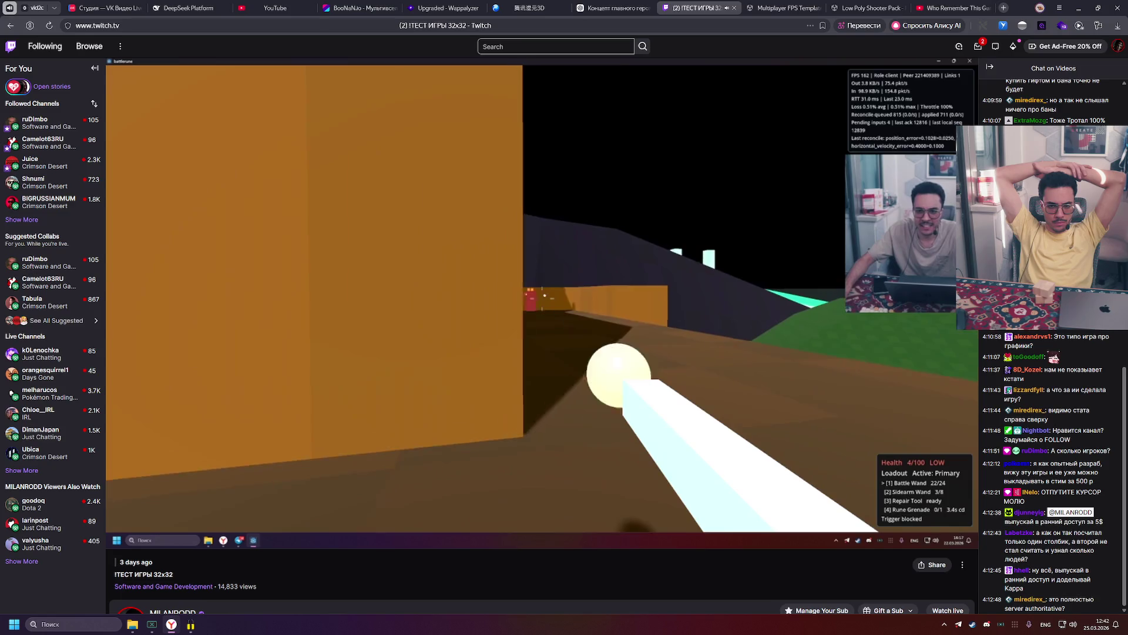
mouse_move(537, 357)
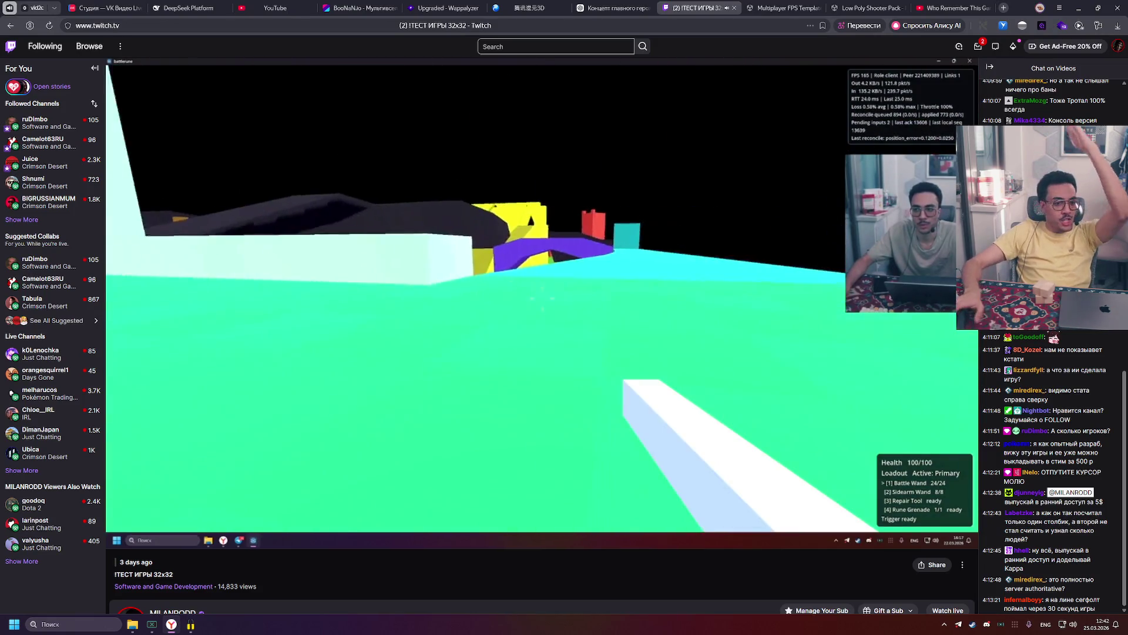
mouse_move(59, 523)
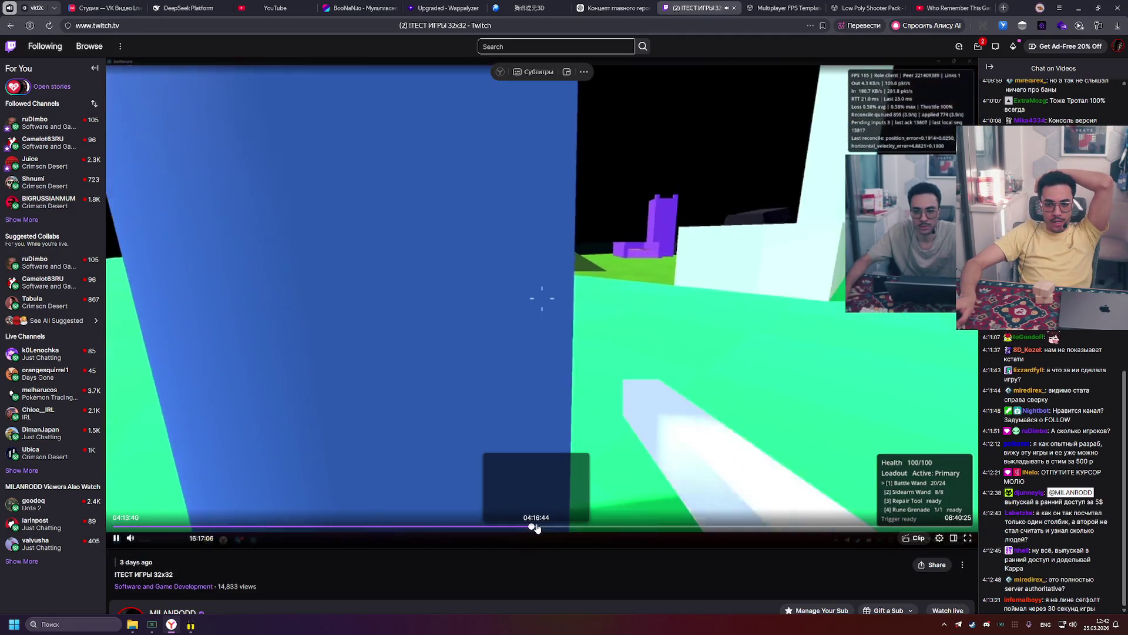
left_click(536, 527)
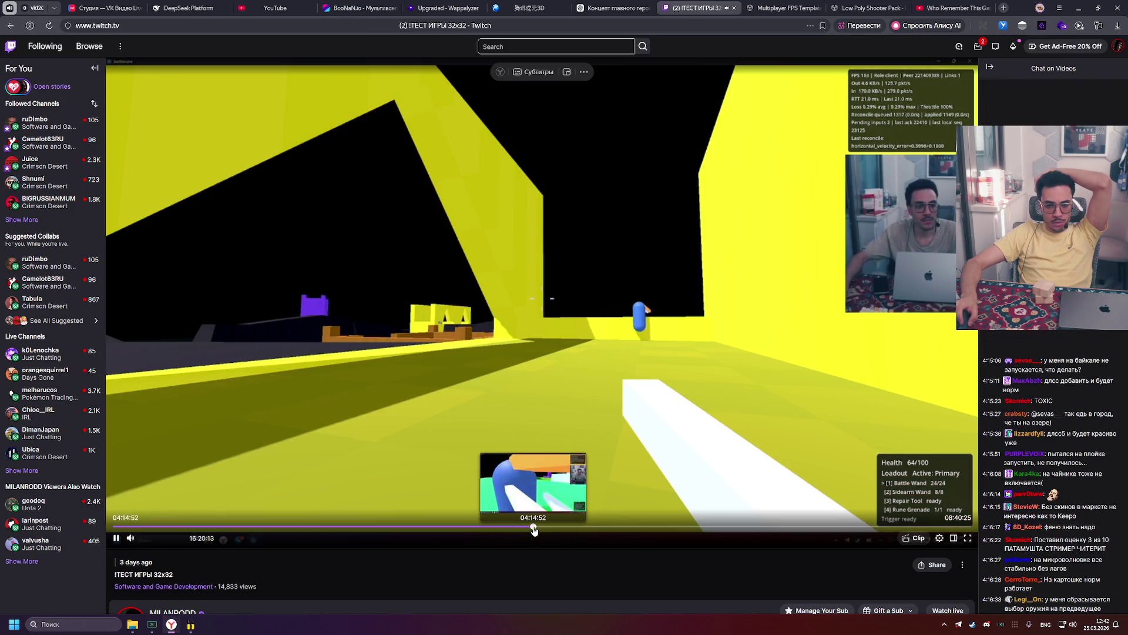
Step: Seek the VOD to 04:14:52, then 04:20:28, and leave it paused at 04:20:56
left_click(534, 528)
left_click(542, 528)
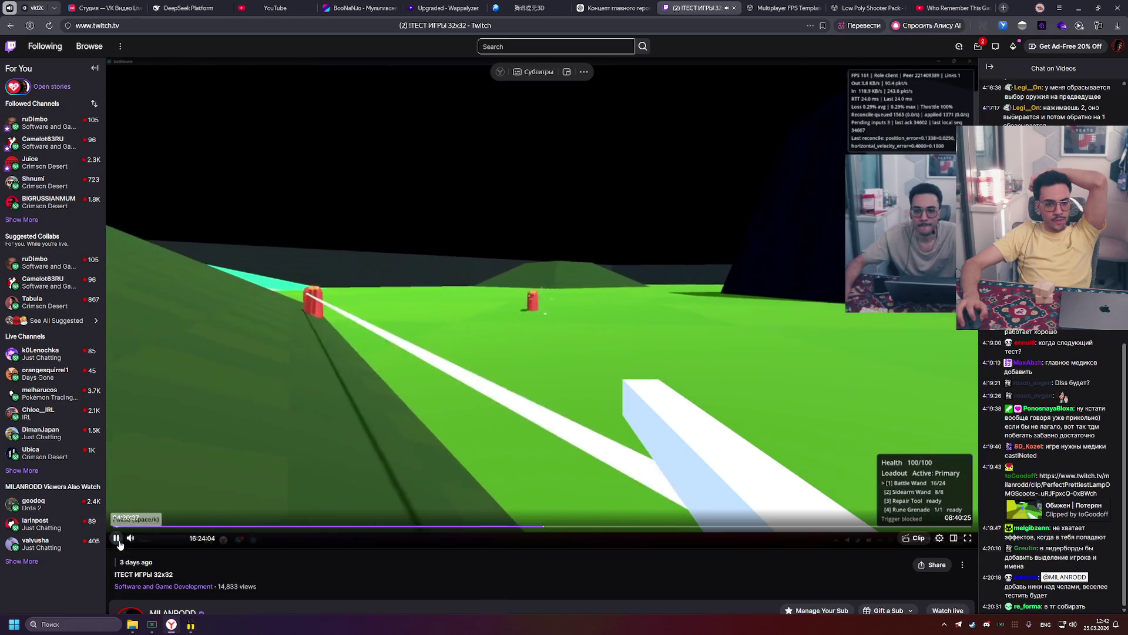
left_click(385, 411)
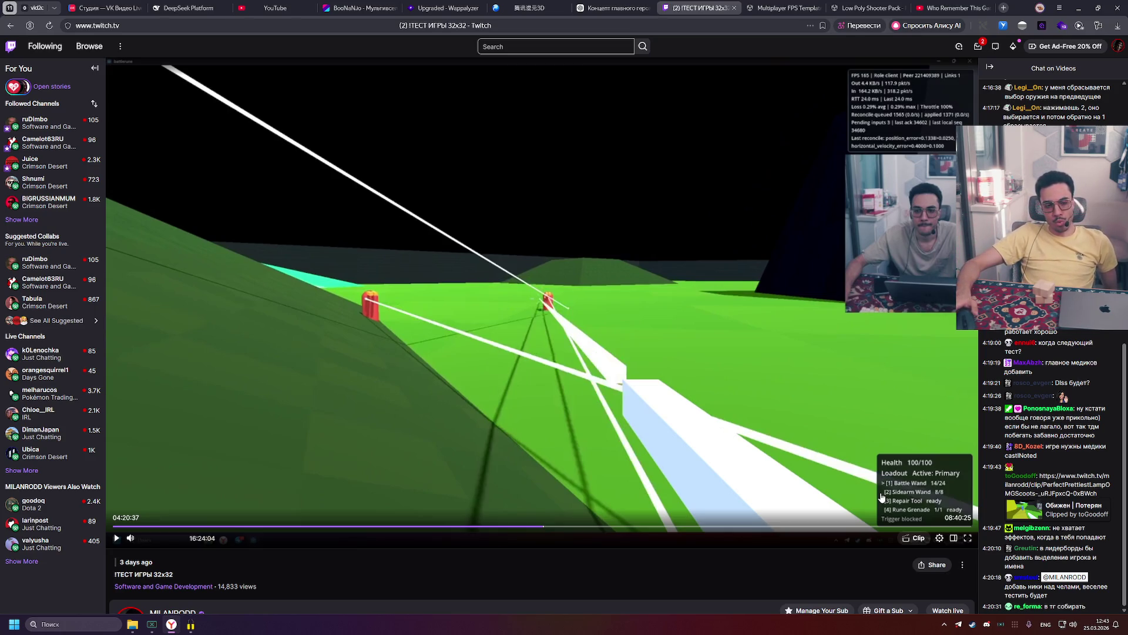
mouse_move(882, 497)
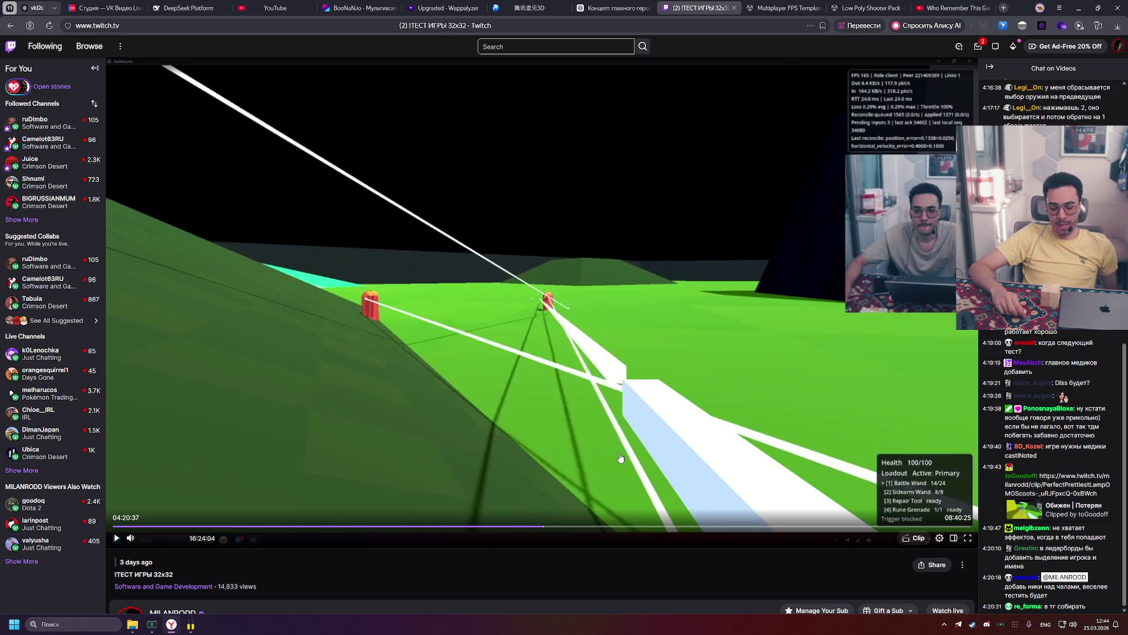
left_click(116, 538)
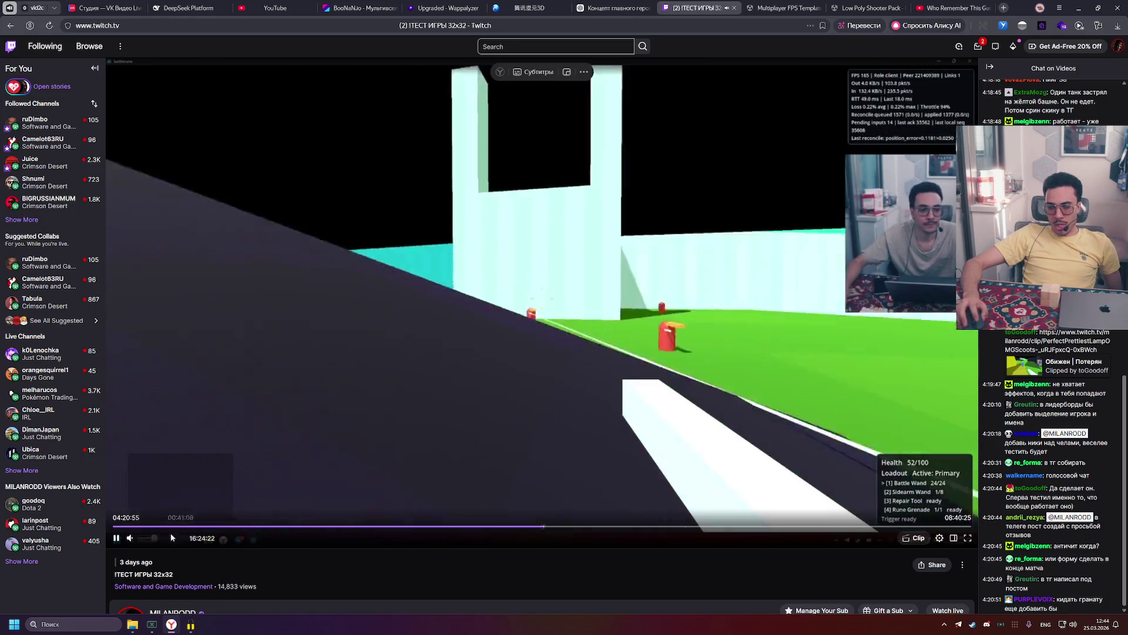
left_click(115, 543)
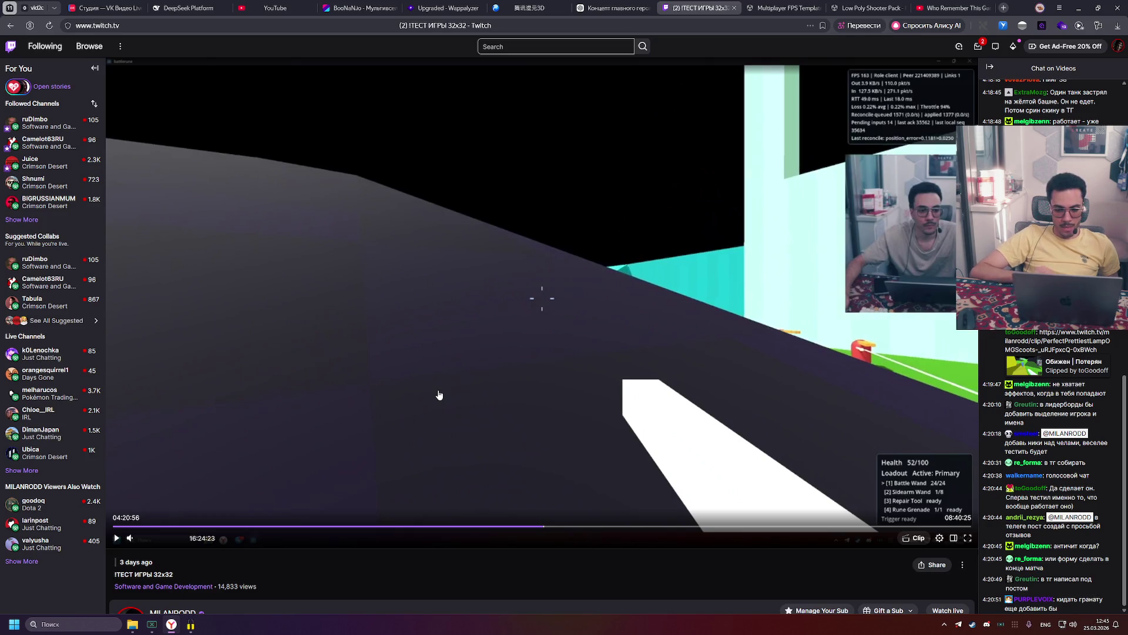
mouse_move(53, 544)
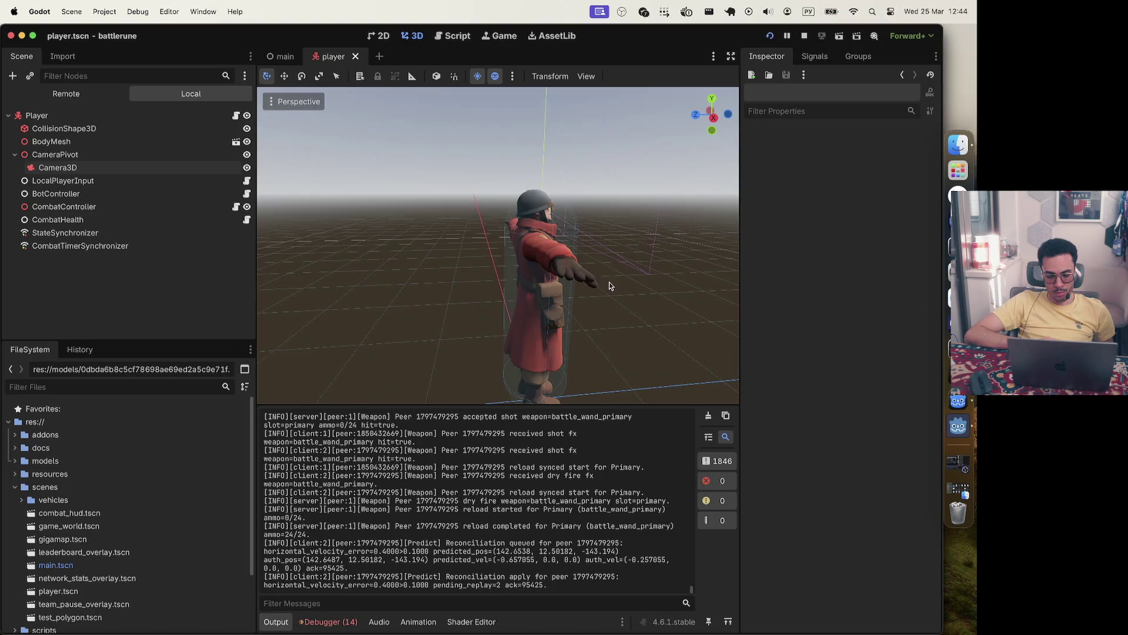
Step: Orbit and zoom around the player model, then run battlerune and open its in-game Battle Menu
left_click_drag(657, 254, 576, 259)
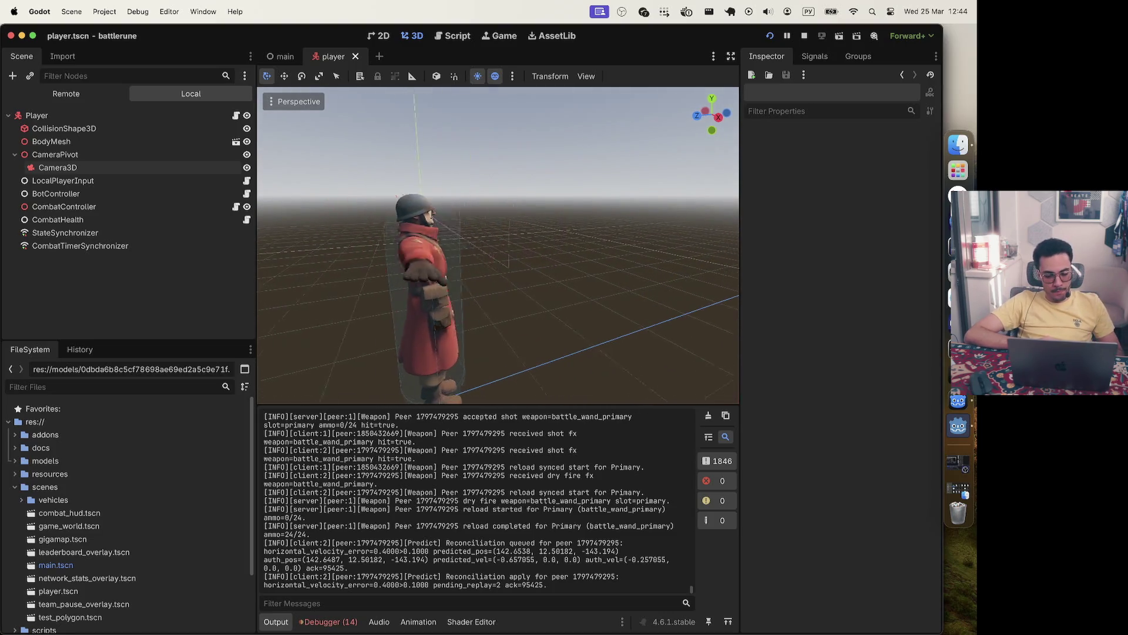
scroll(609, 287, "up", 5)
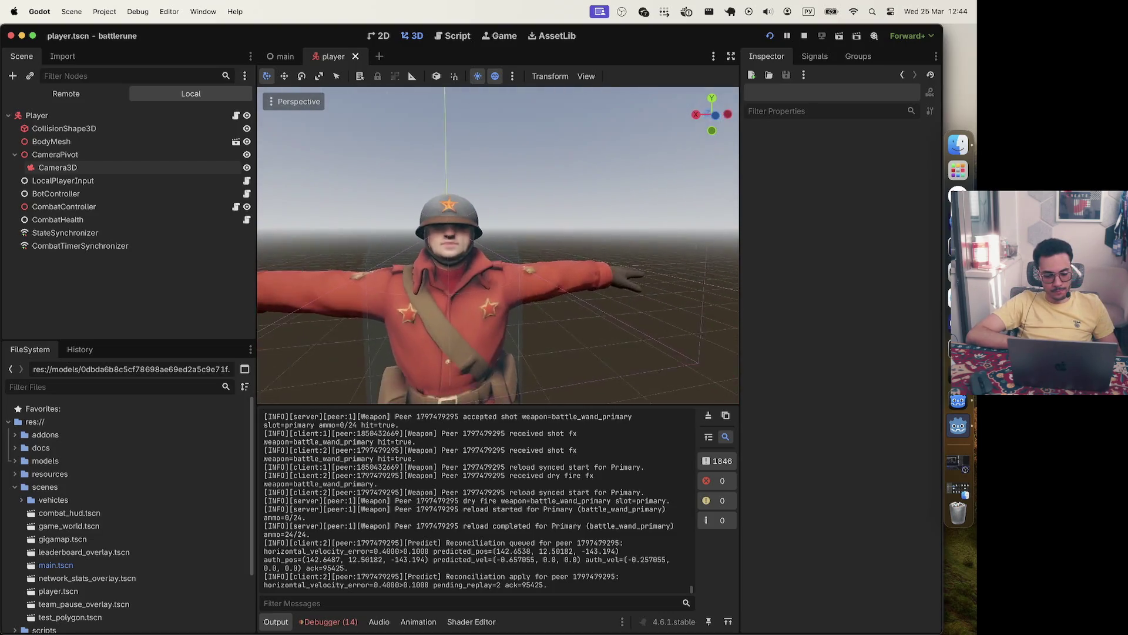
scroll(609, 286, "down", 5)
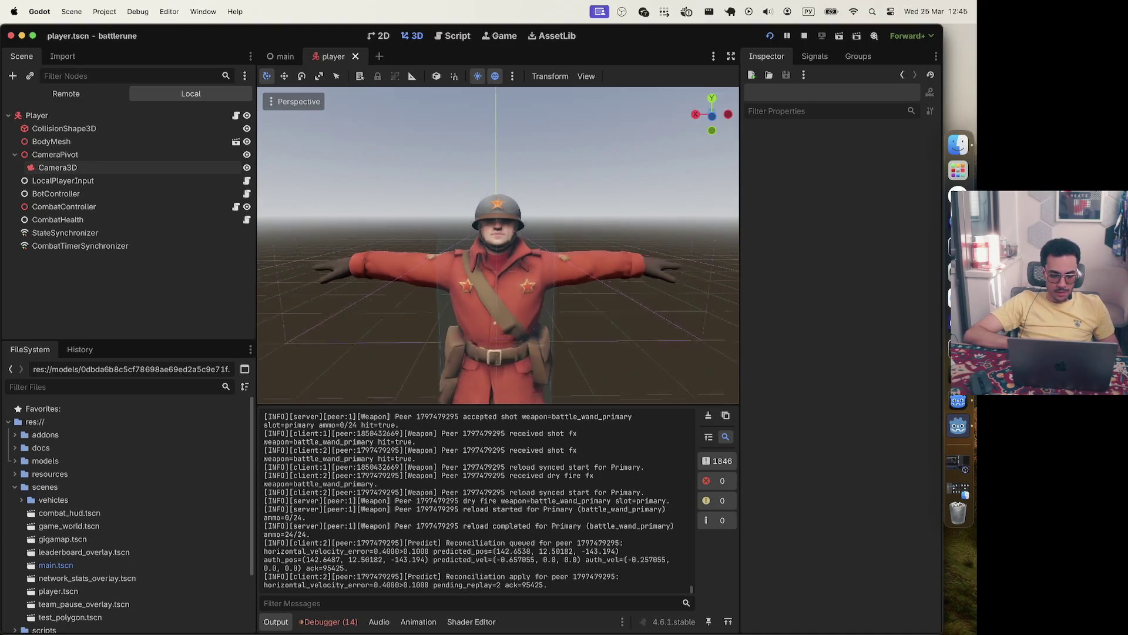
scroll(610, 286, "down", 1)
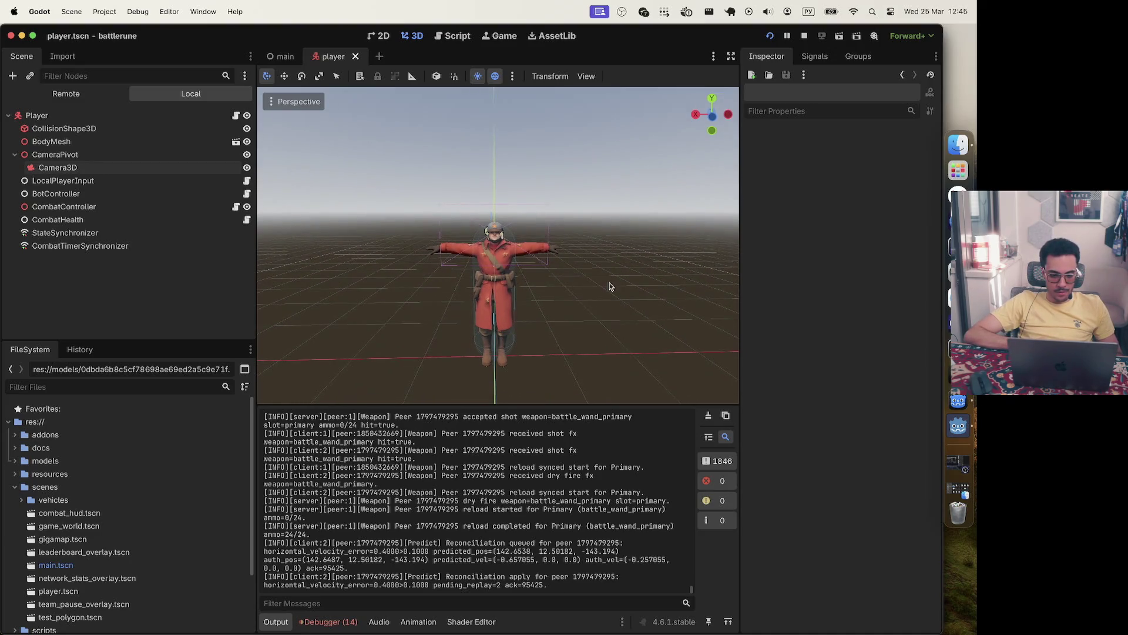
left_click(770, 36)
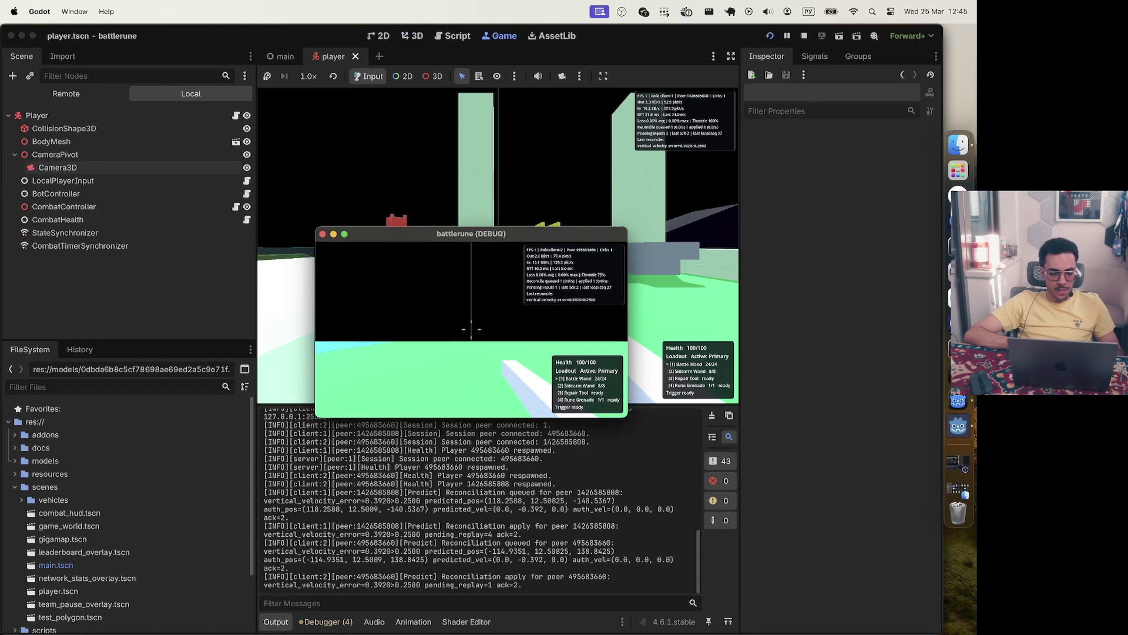
key("Escape")
Step: Move the debug game window left, switch its player to the other team, and fire a shot
left_click_drag(368, 237, 67, 219)
left_click(168, 313)
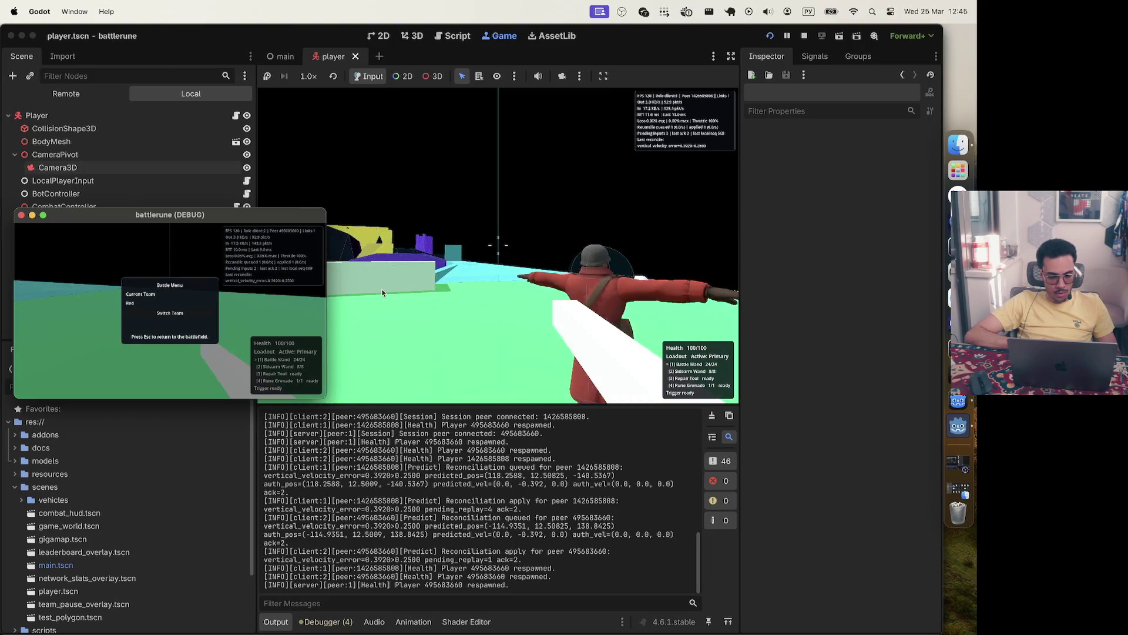
left_click(498, 245)
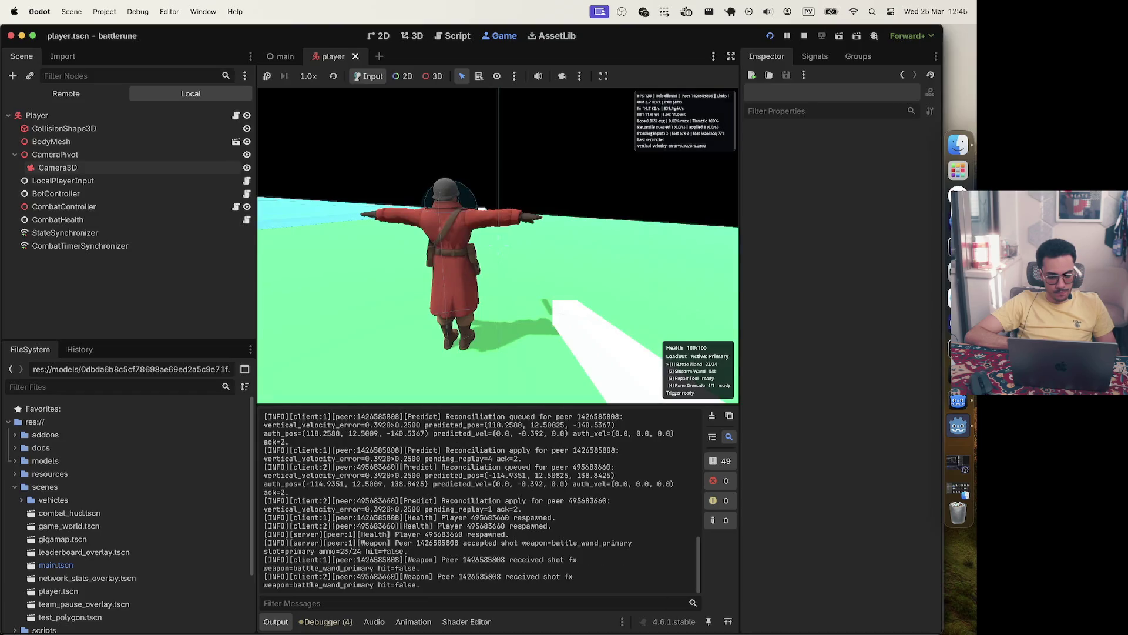
Step: Cycle between the browser and the Godot windows back to the debug client and close its Battle Menu
key("super+Tab")
left_click(472, 333)
key("super+Tab")
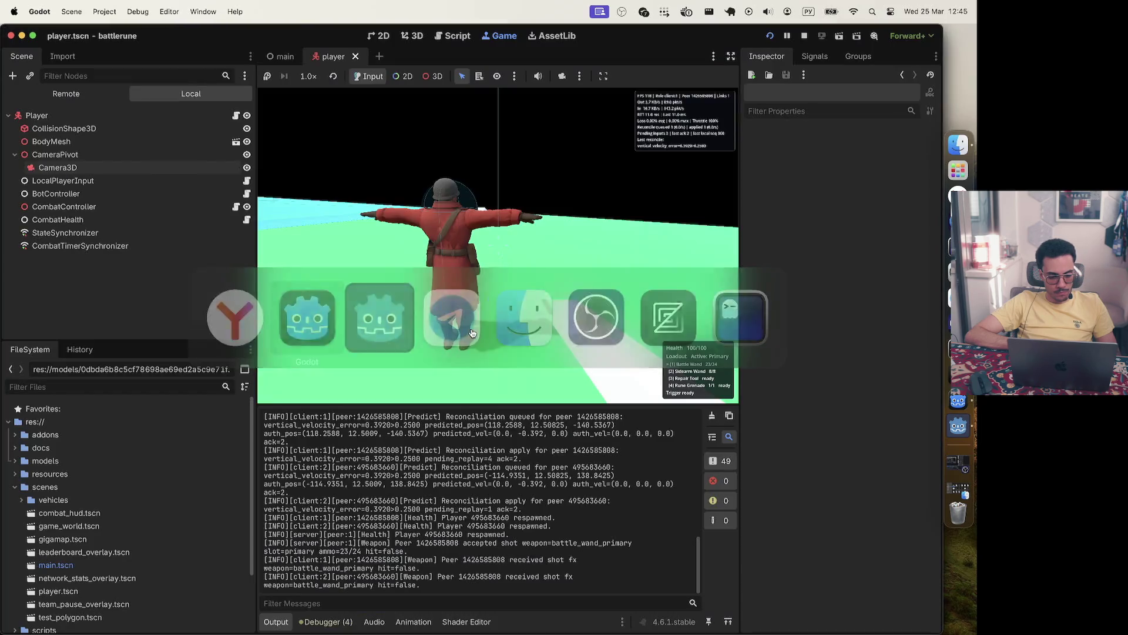
key("super+Tab")
key("Tab")
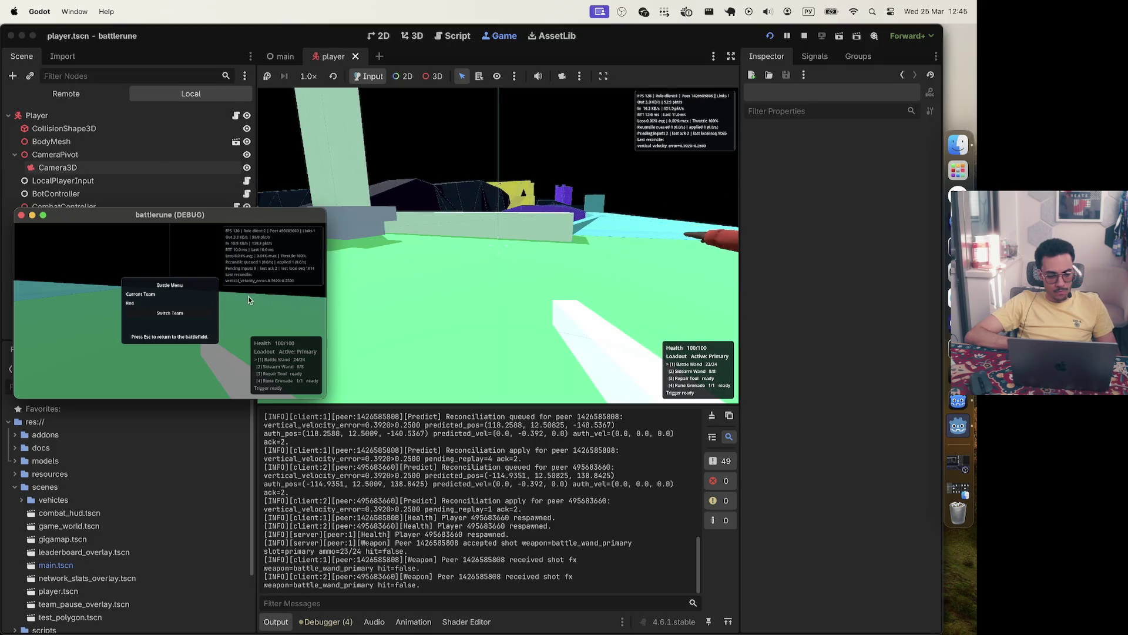
key("Escape")
Step: Walk the debug soldier with WASD up to the other team's player and back away
key("d")
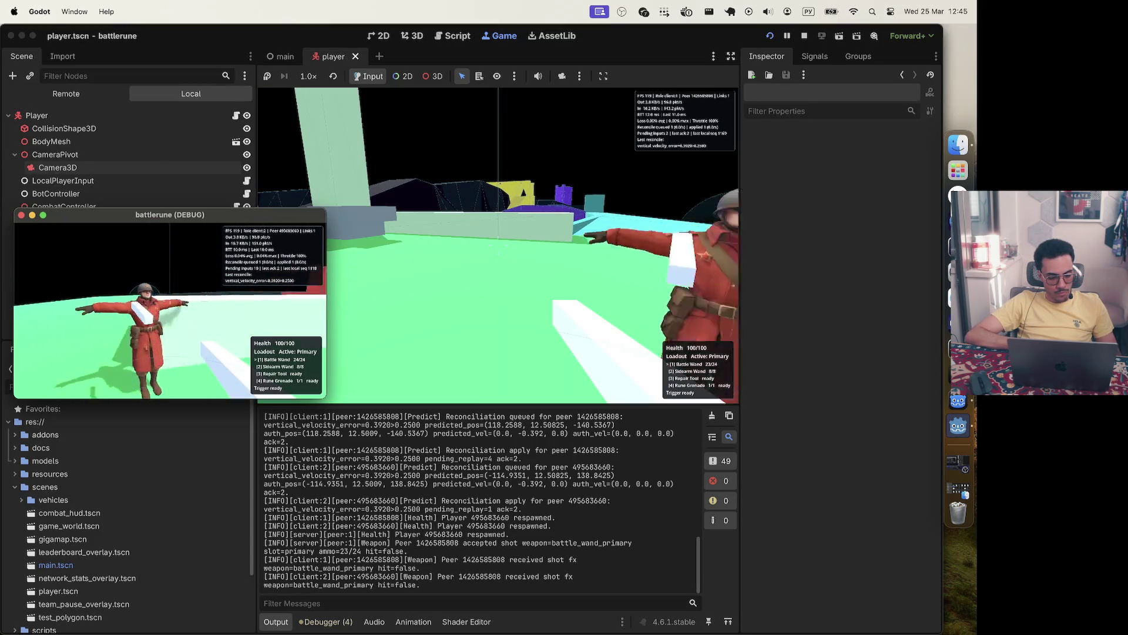
key("s")
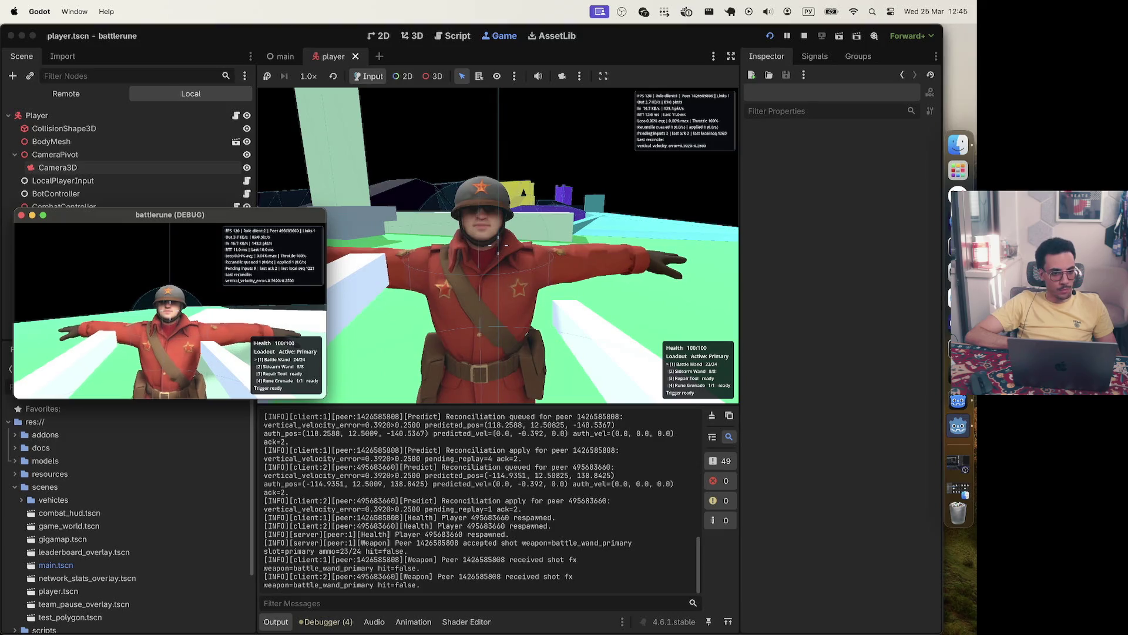
key("d")
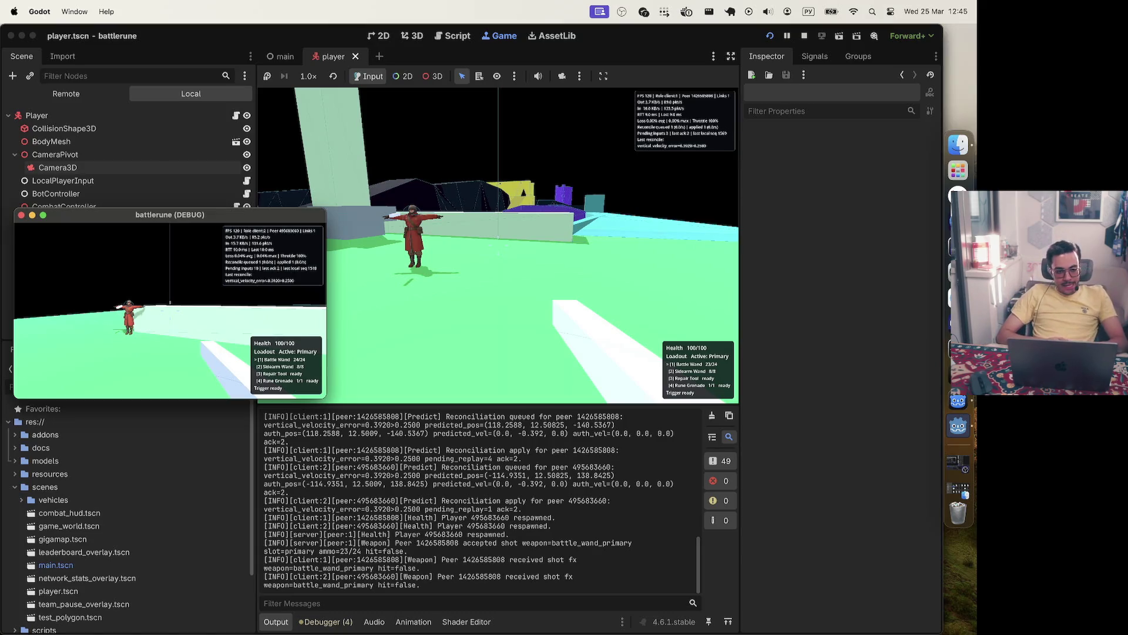
key("w")
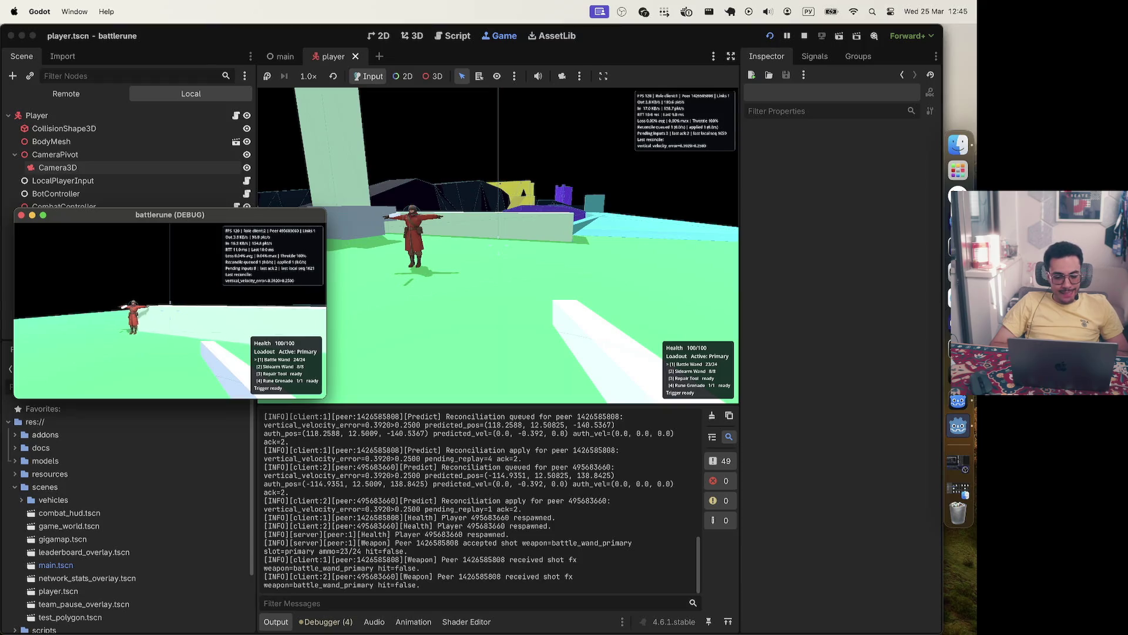
key("w")
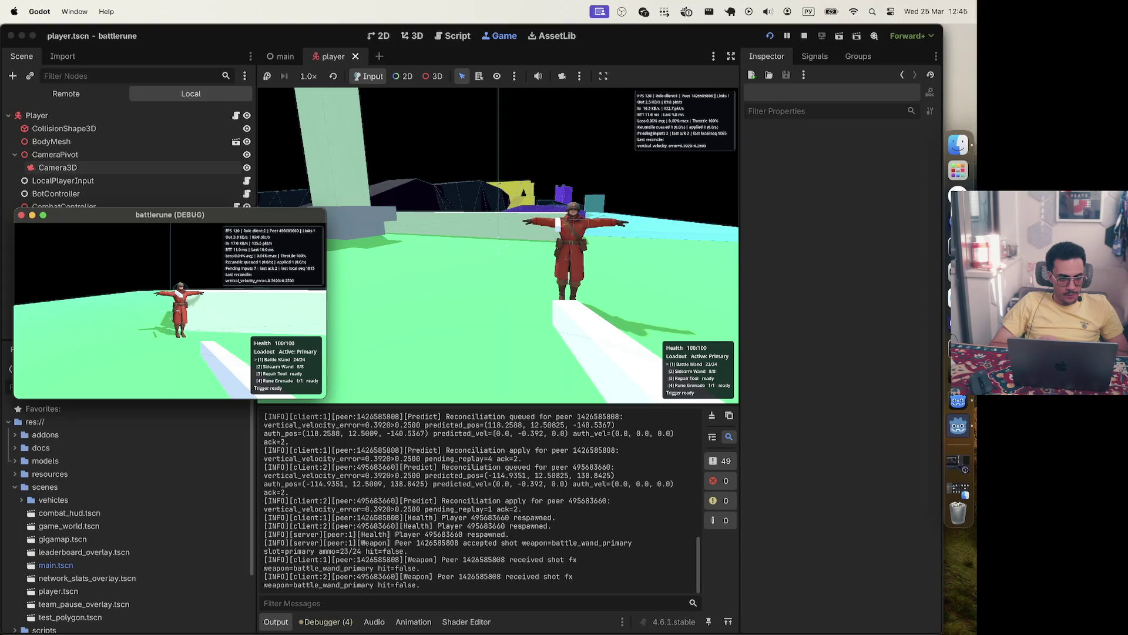
key("w")
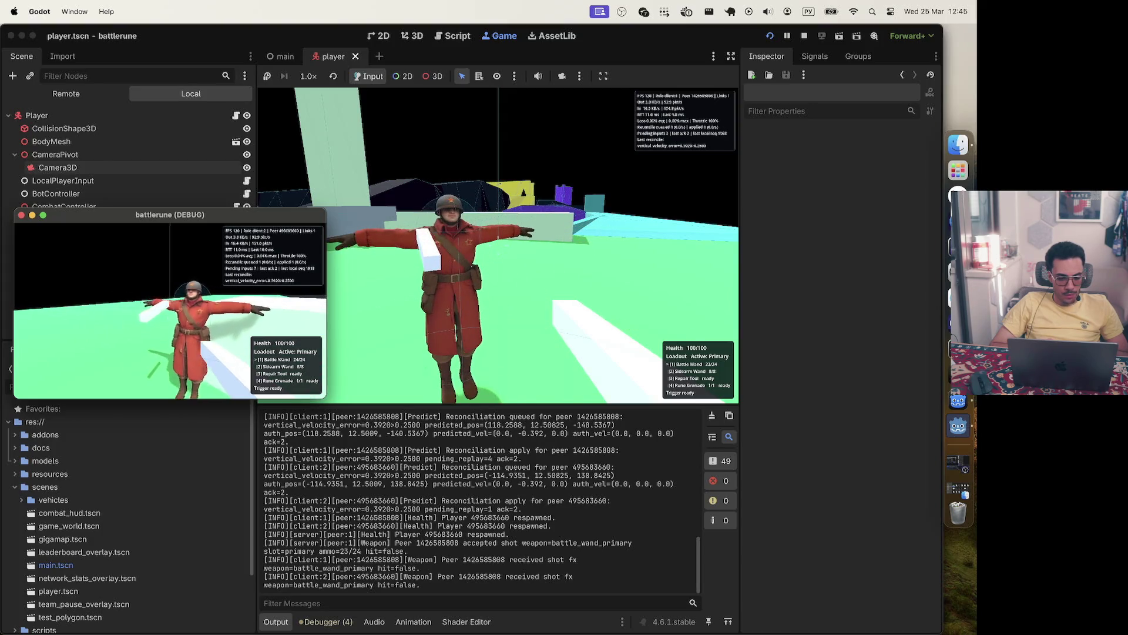
key("s")
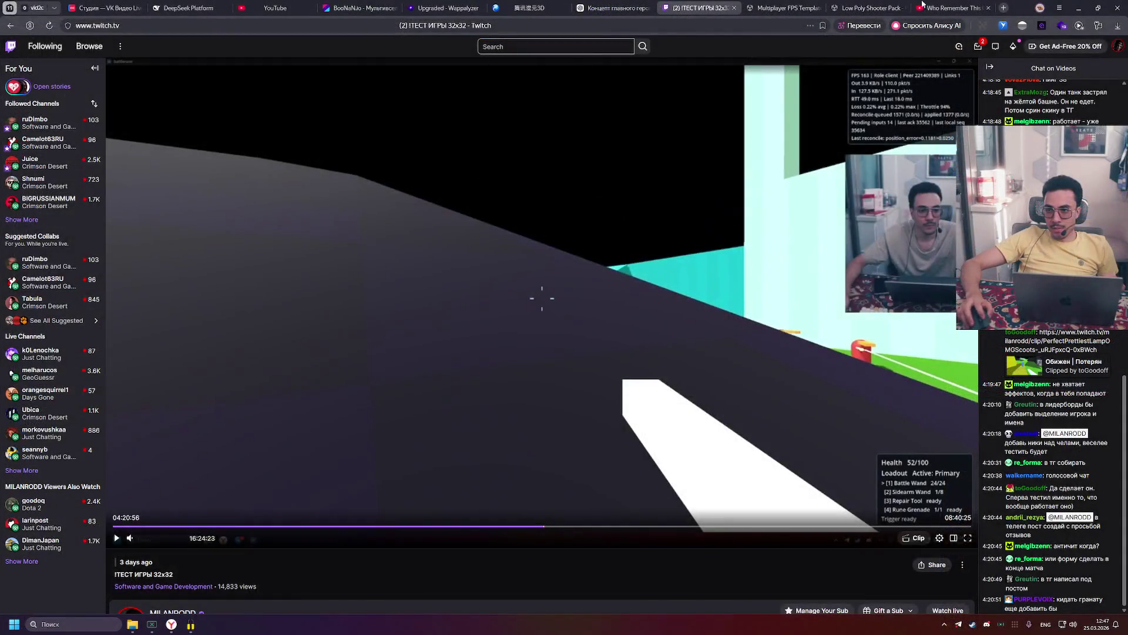
left_click(923, 6)
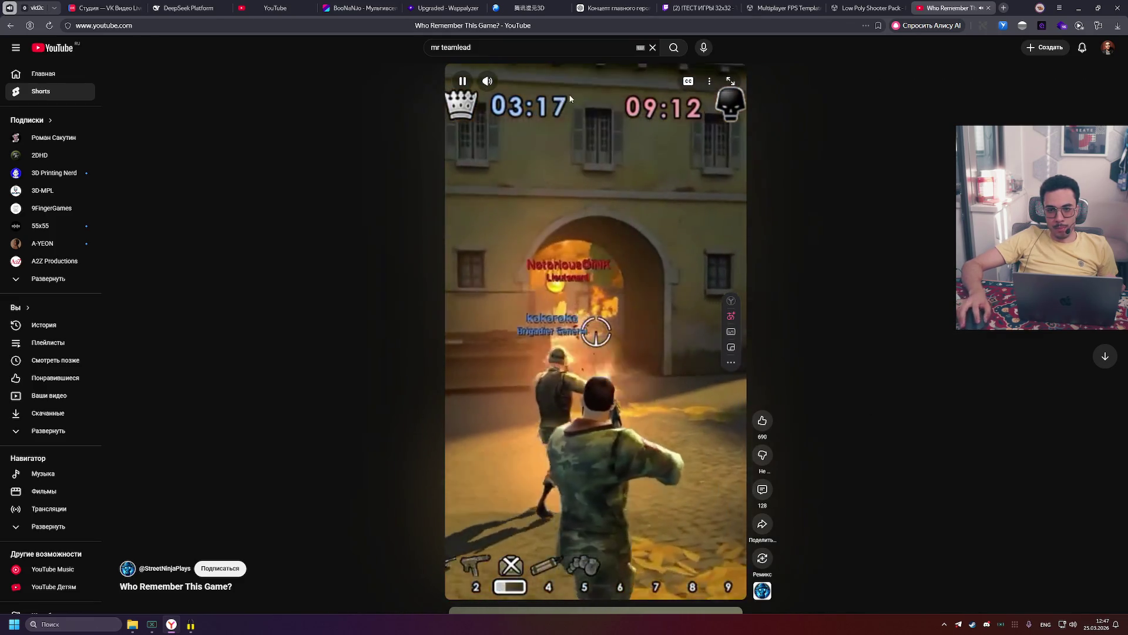
Step: Lower the Battlefield Heroes Short's volume and pause it on the 'Who Remembers This Game' title card
left_click(512, 82)
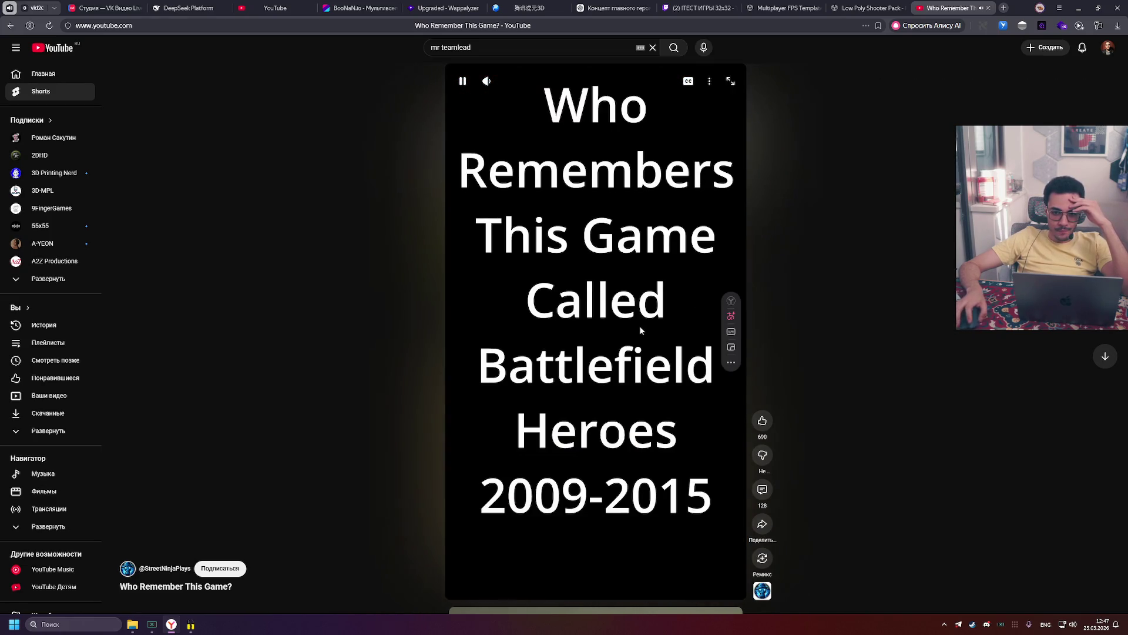
left_click(639, 322)
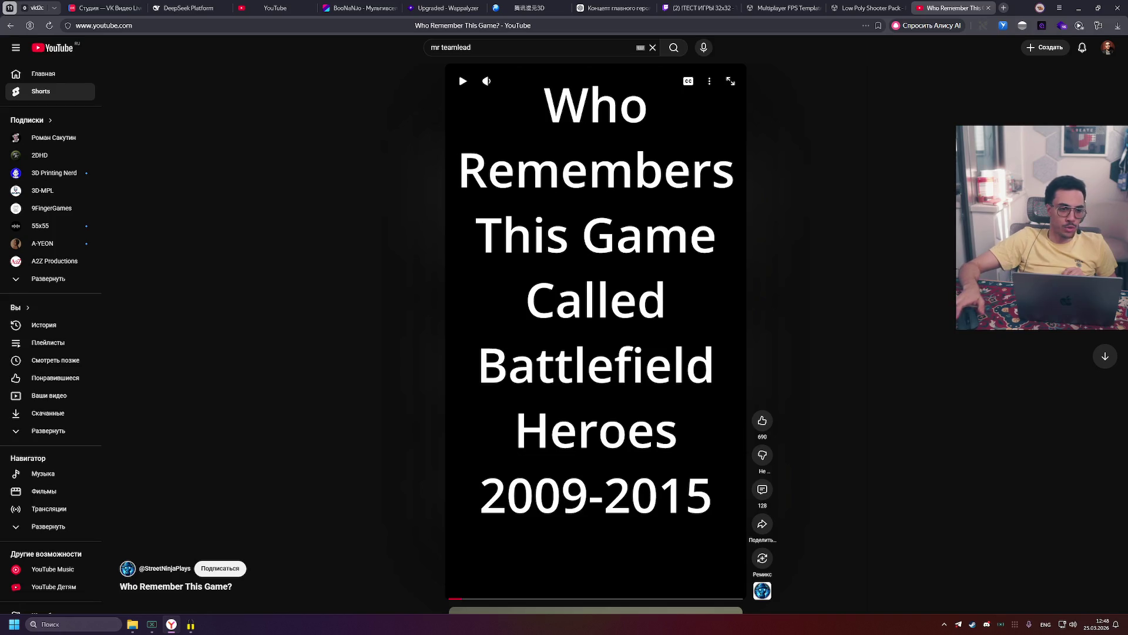
mouse_move(531, 248)
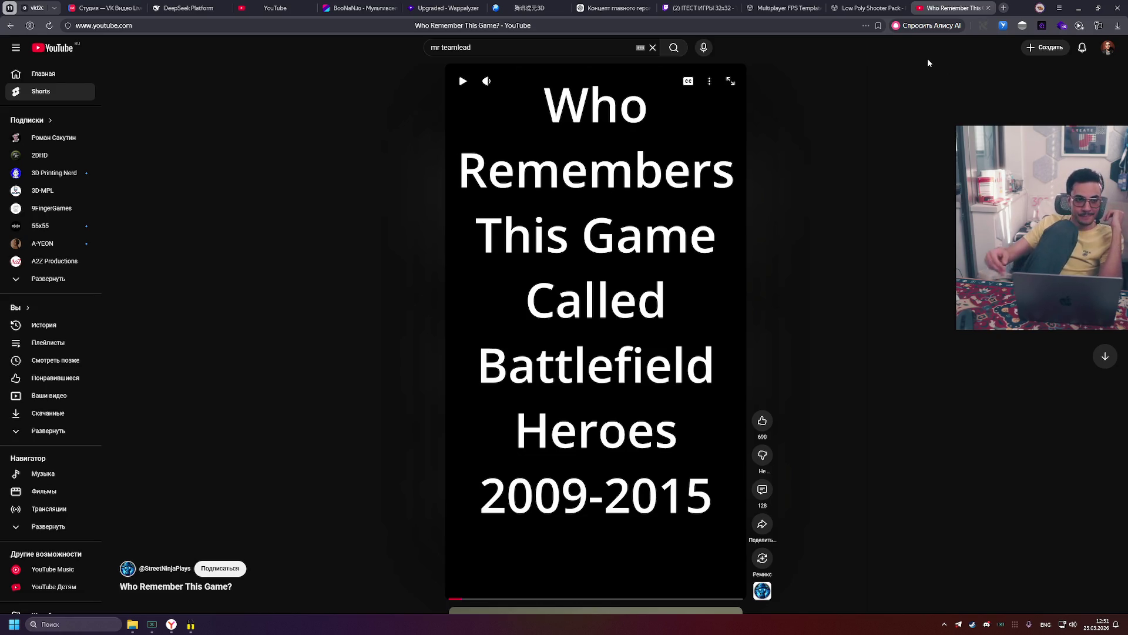
left_click(59, 47)
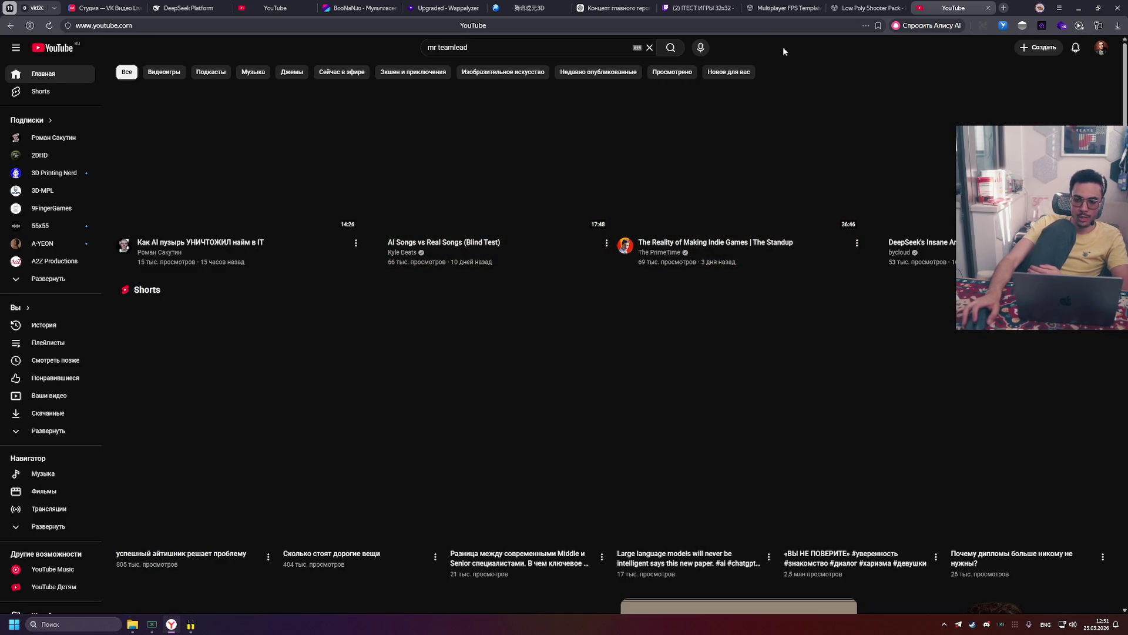
Step: Reload the YouTube home page and scroll down through the recommended feed
left_click(50, 25)
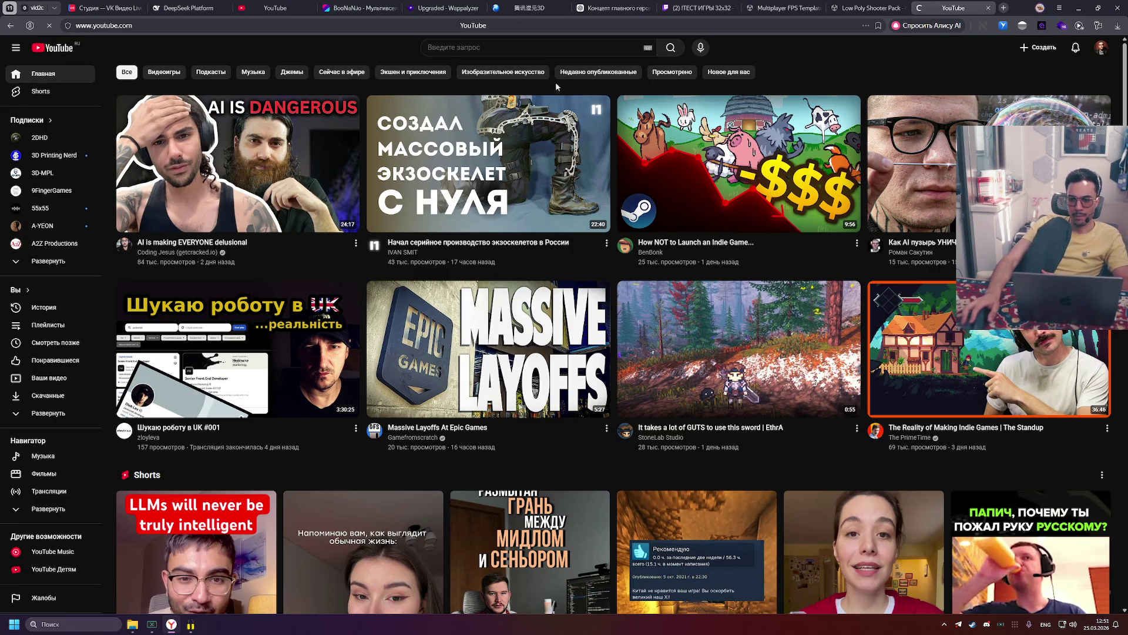
scroll(477, 160, "down", 5)
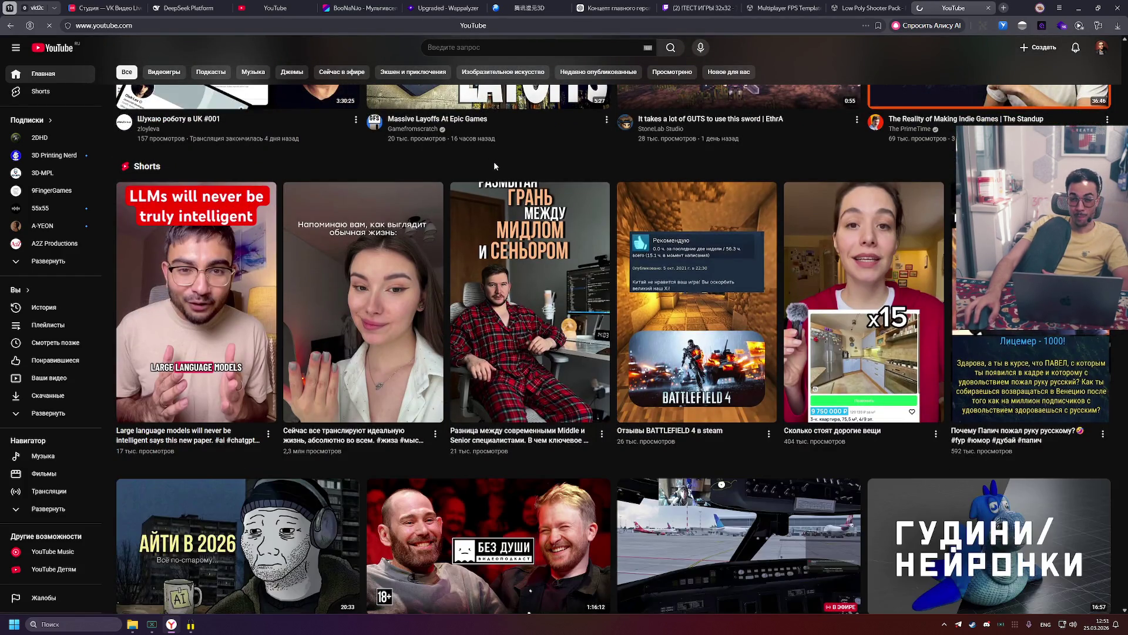
scroll(494, 163, "down", 4)
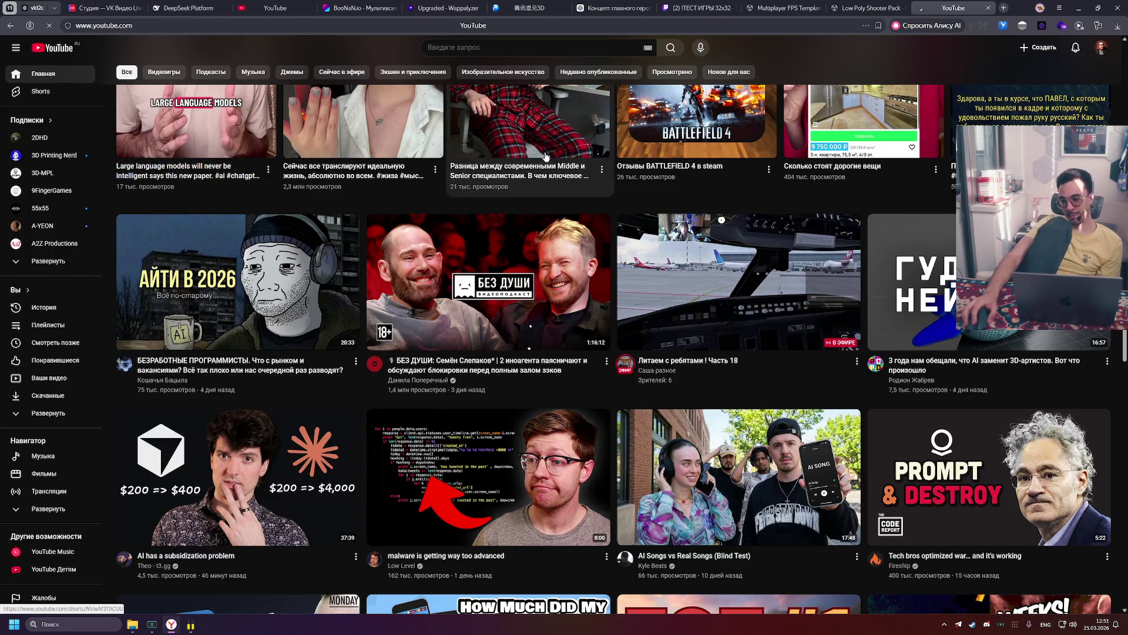
scroll(542, 185, "down", 3)
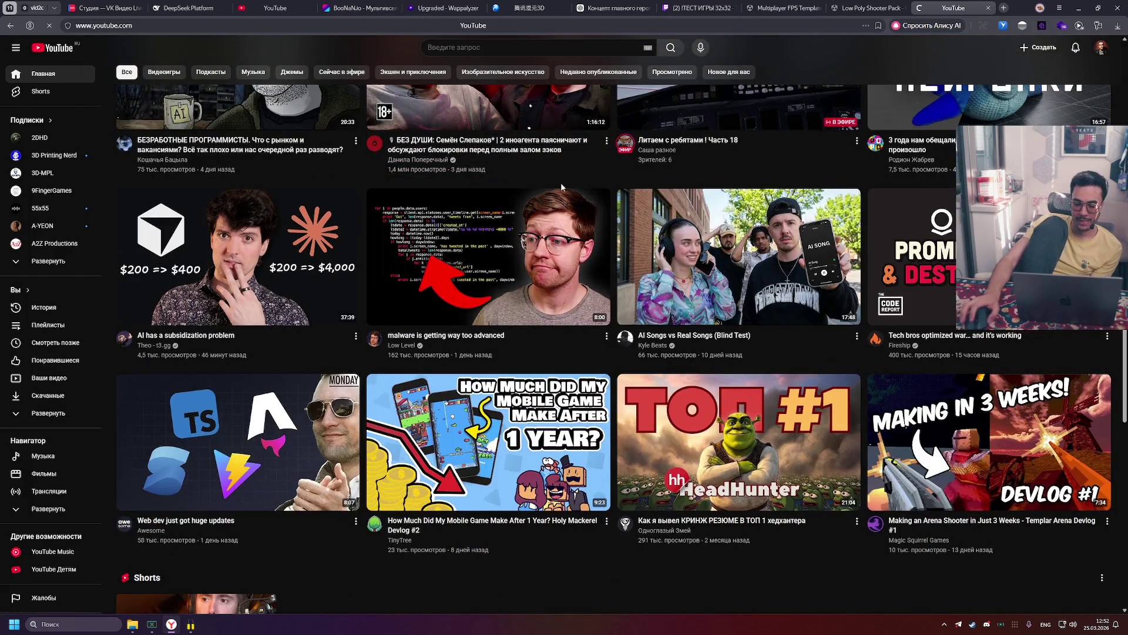
scroll(556, 187, "down", 3)
scroll(556, 187, "down", 2)
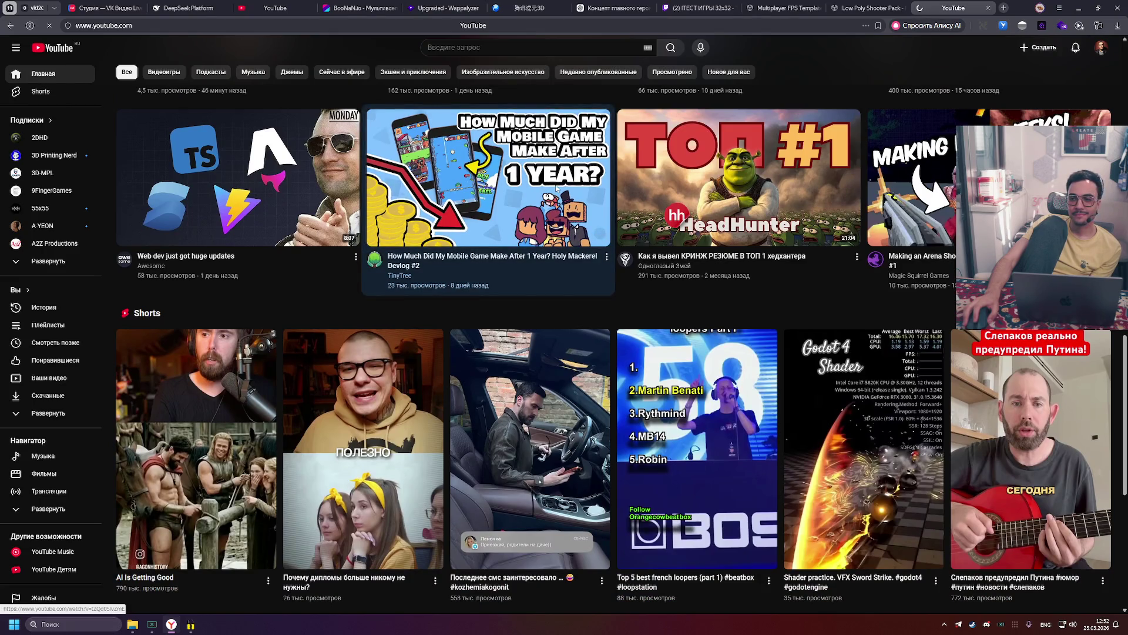
mouse_move(555, 187)
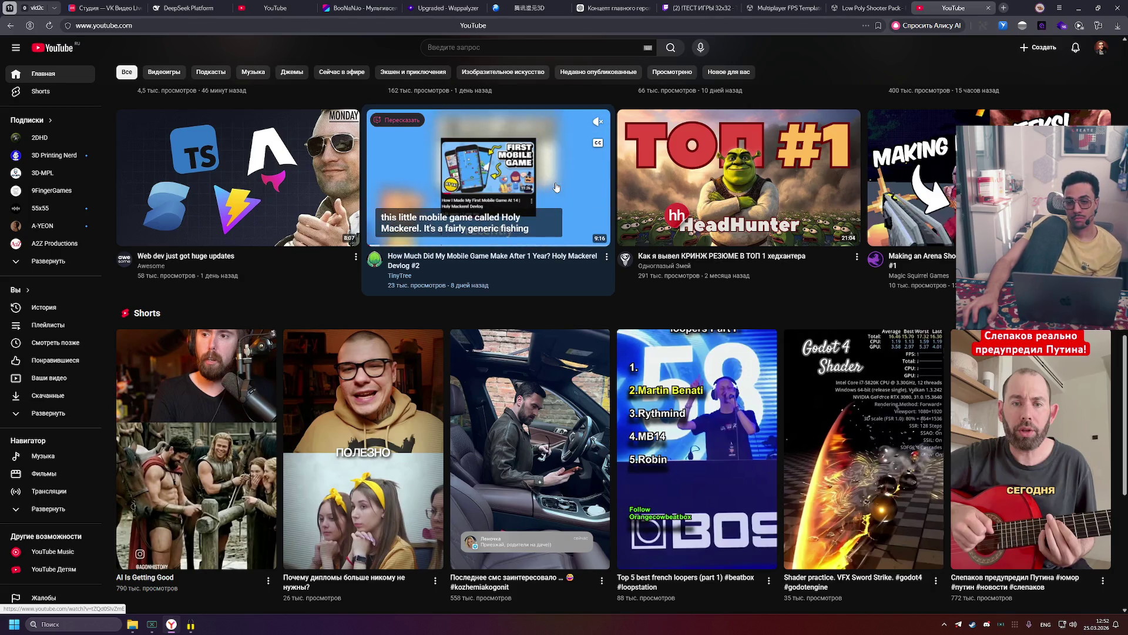
scroll(525, 258, "down", 6)
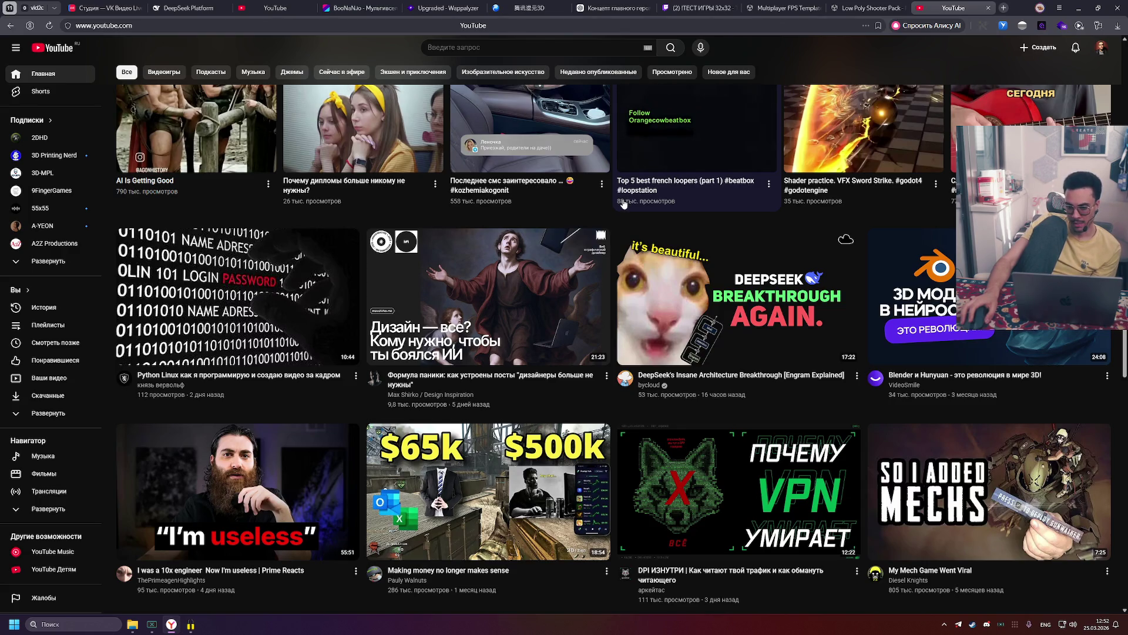
scroll(570, 211, "down", 2)
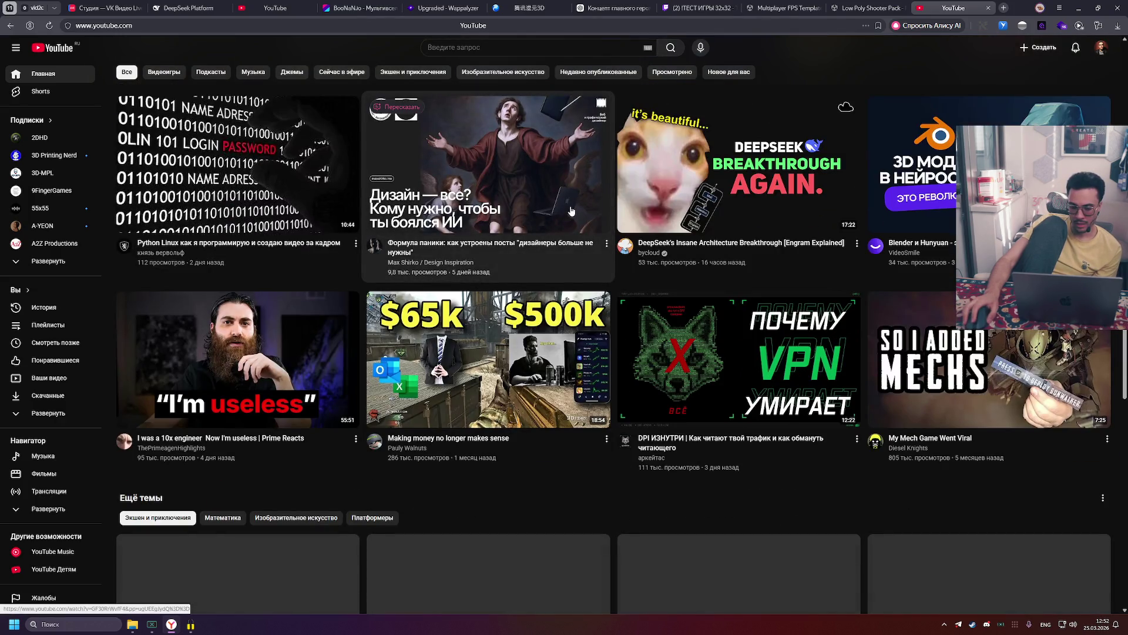
mouse_move(571, 211)
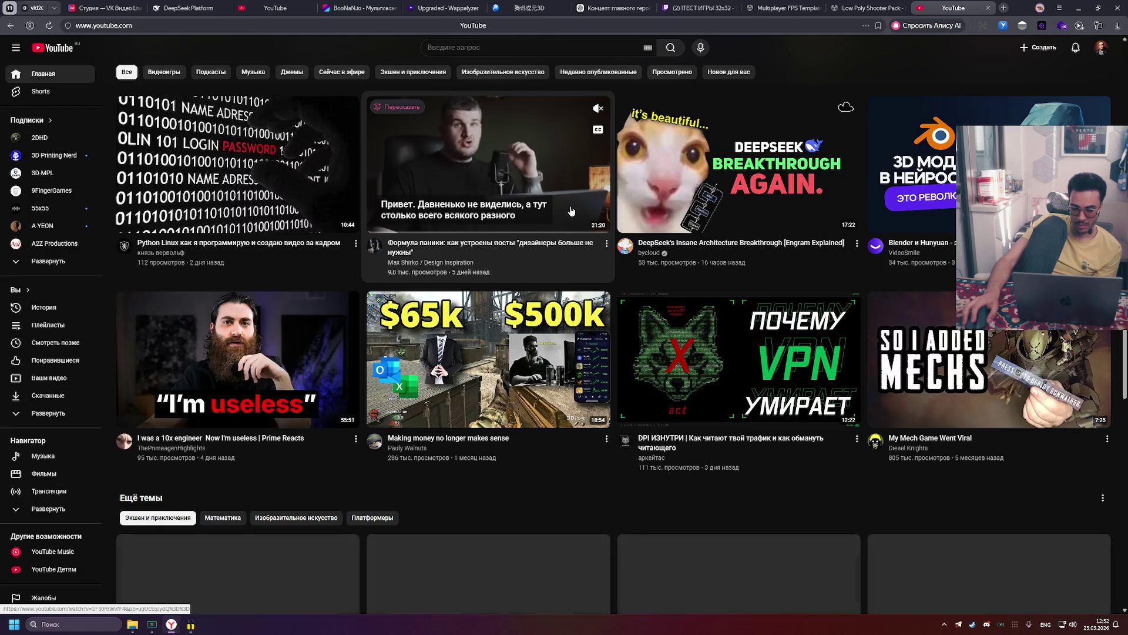
Step: Keep scrolling and open Gamefromscratch's 'Upgrade Godot's Physics & Fluid Simulation with Rapier' video
scroll(571, 211, "down", 2)
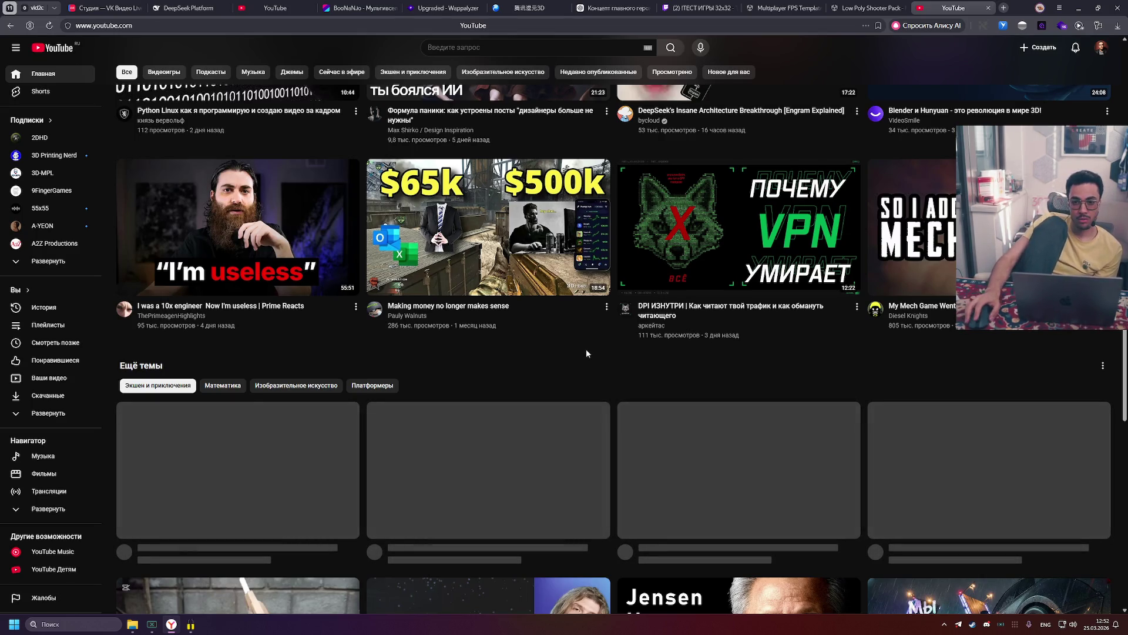
scroll(587, 351, "down", 2)
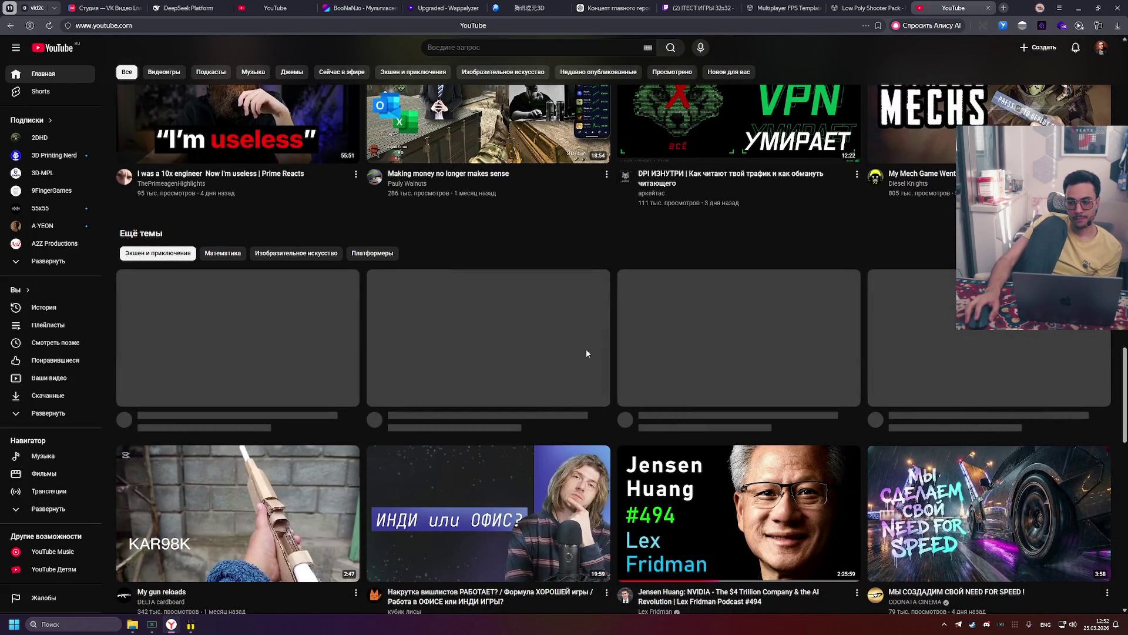
scroll(586, 350, "down", 3)
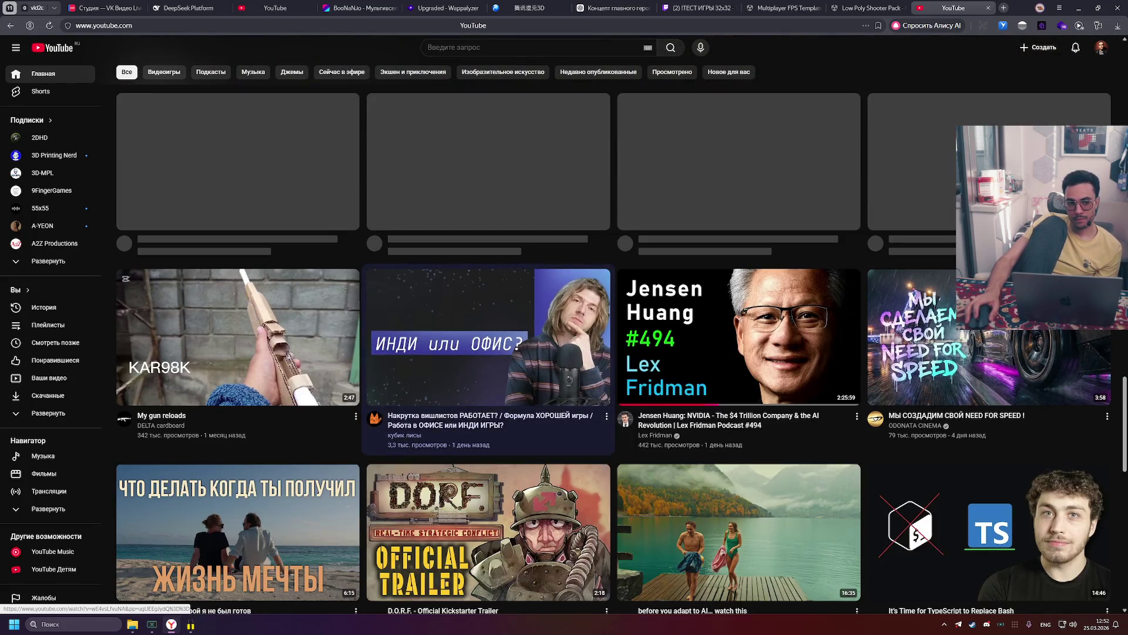
scroll(586, 352, "down", 4)
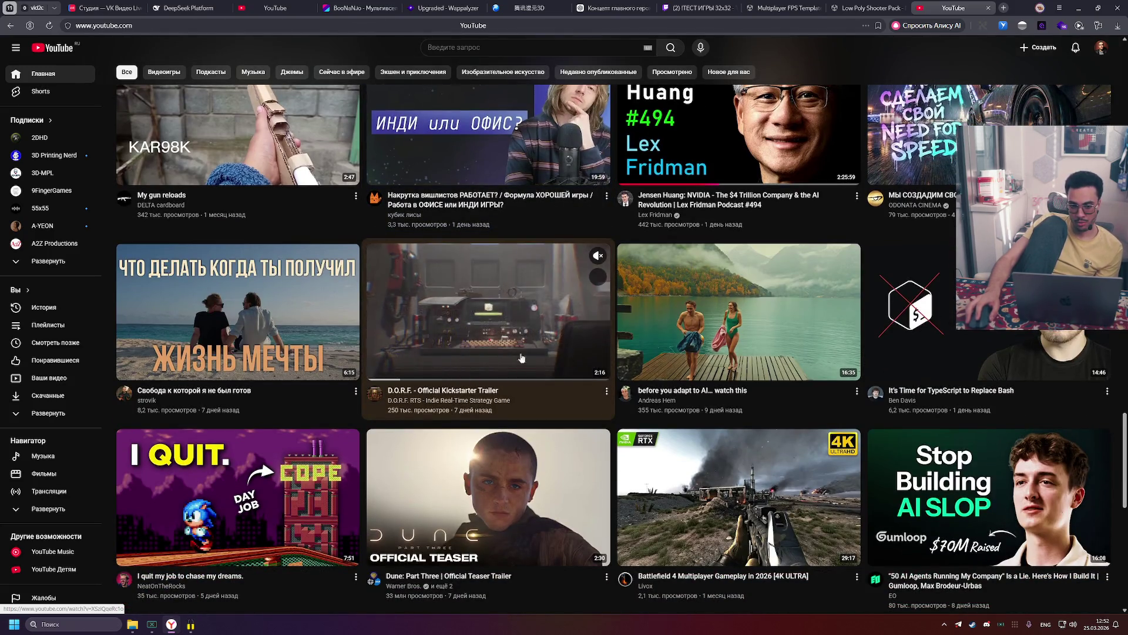
scroll(479, 322, "down", 1)
scroll(480, 323, "down", 3)
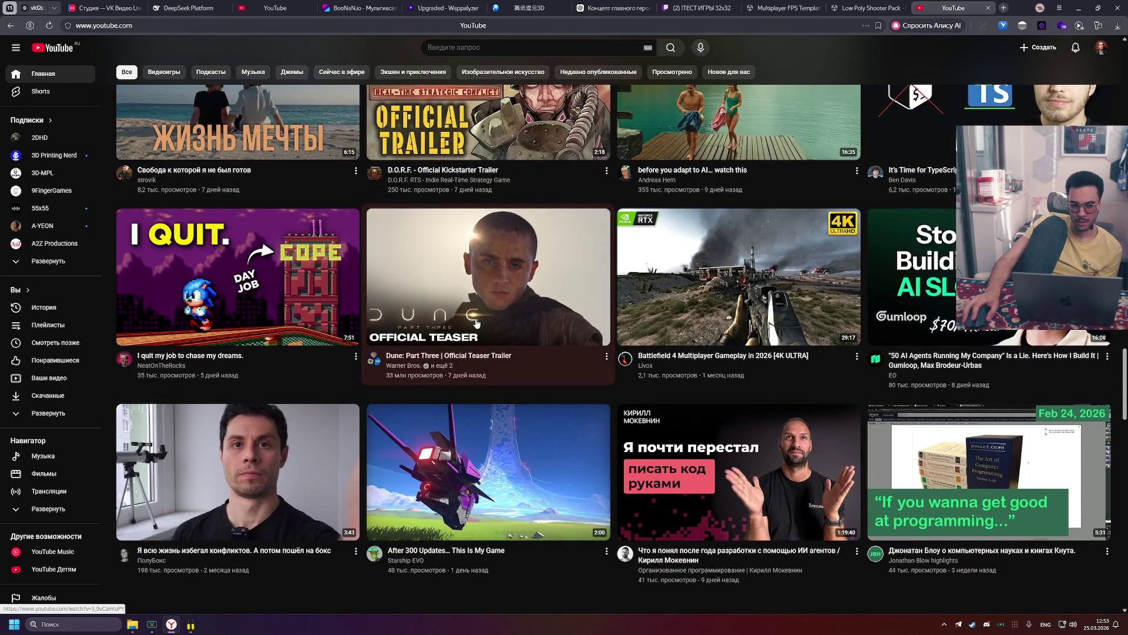
scroll(476, 322, "down", 3)
scroll(477, 323, "down", 3)
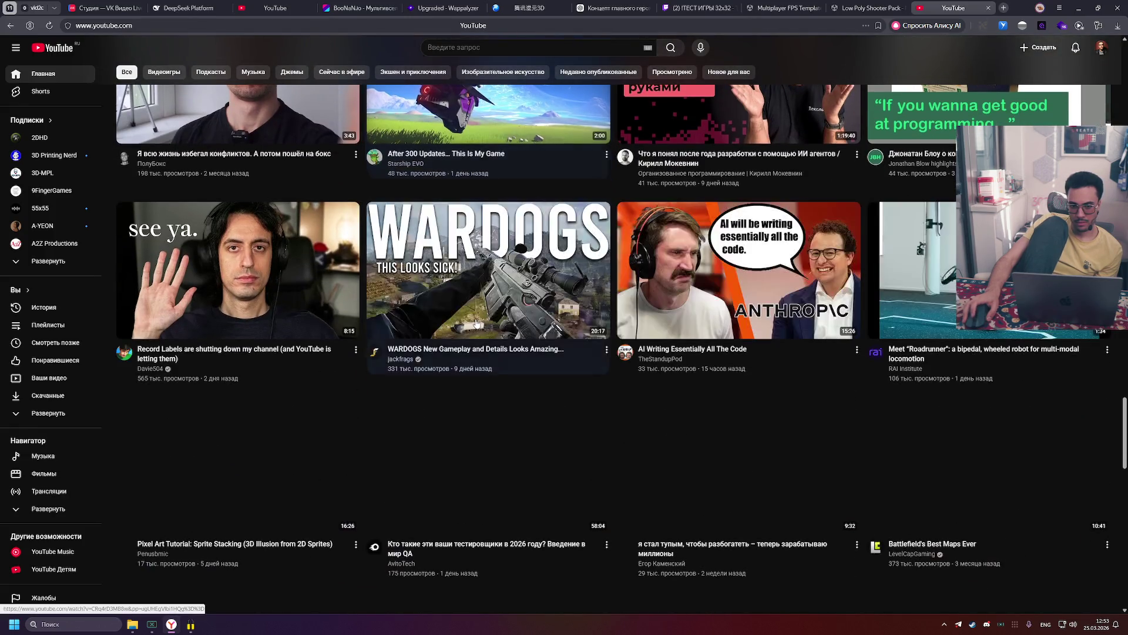
scroll(477, 323, "down", 3)
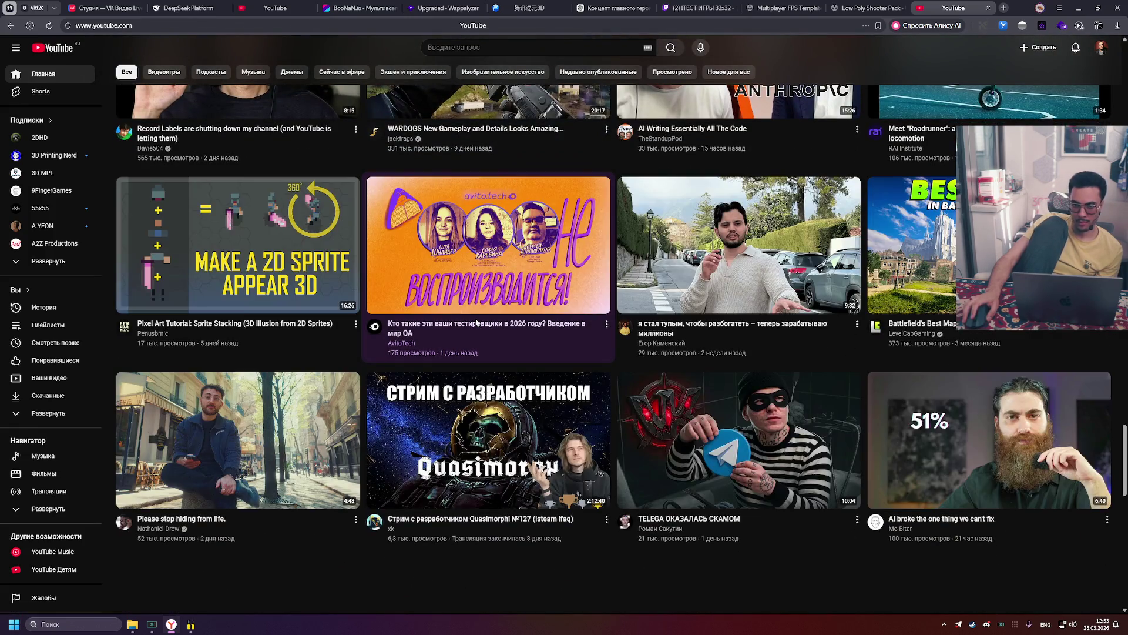
scroll(476, 323, "down", 4)
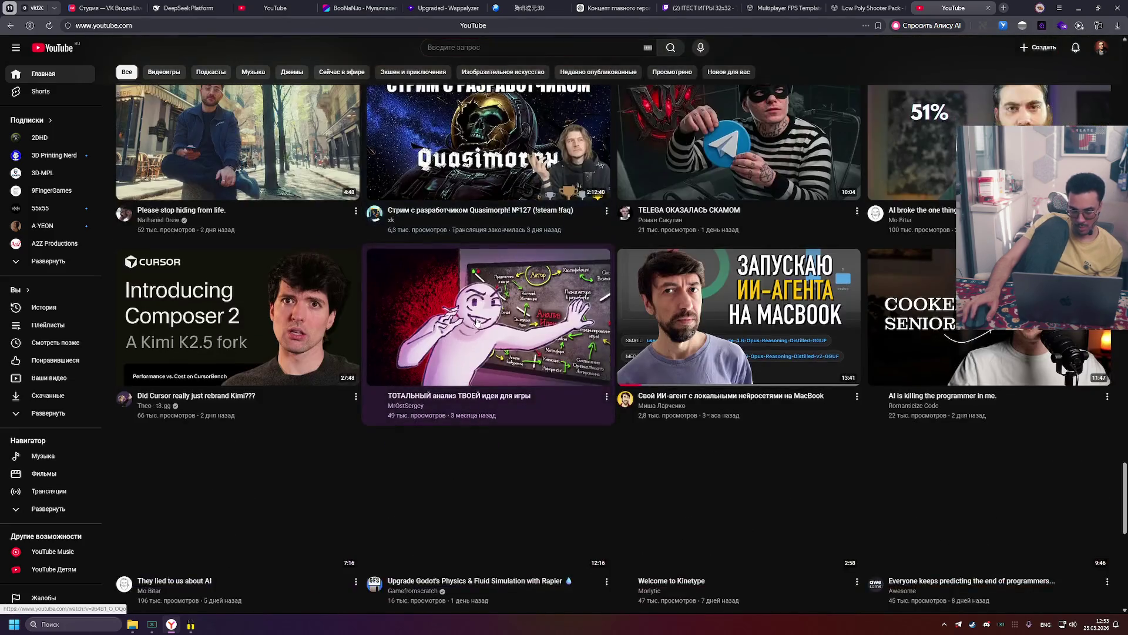
scroll(471, 351, "down", 3)
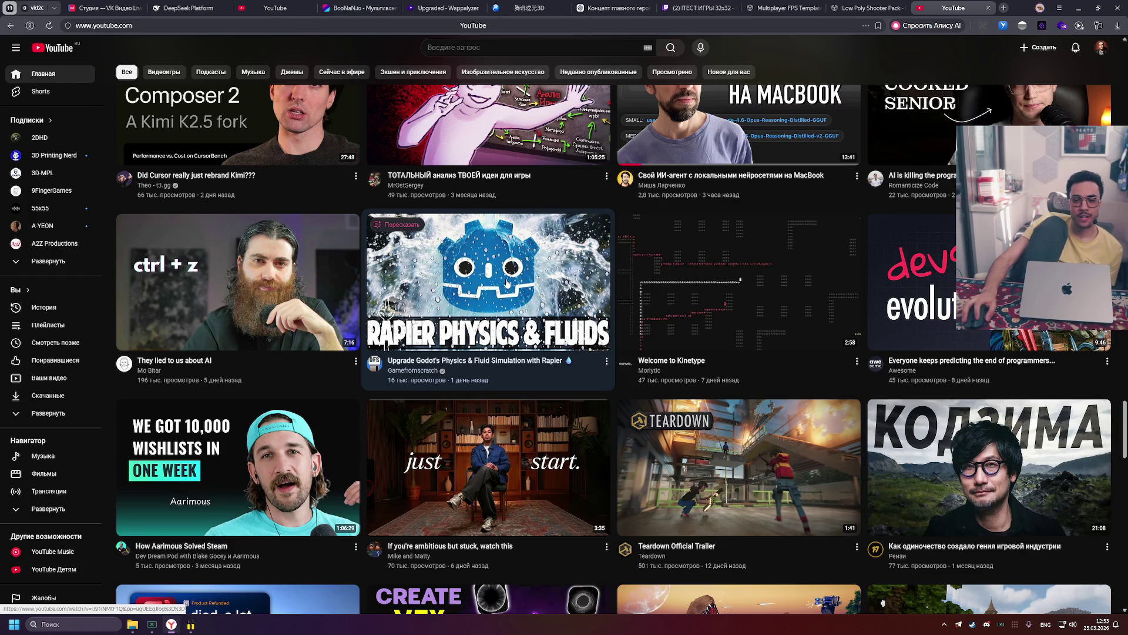
left_click(507, 283)
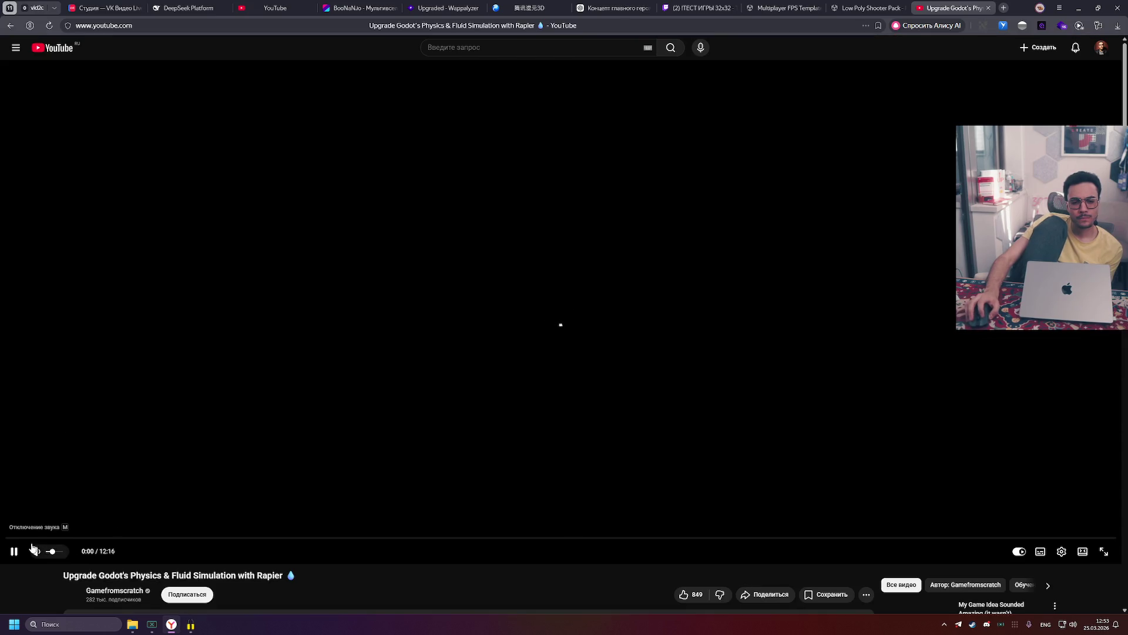
Step: Raise the playback volume, open the Обычные голоса / Живые голоса voice-translation menu, then pause the video
left_click_drag(53, 551, 66, 552)
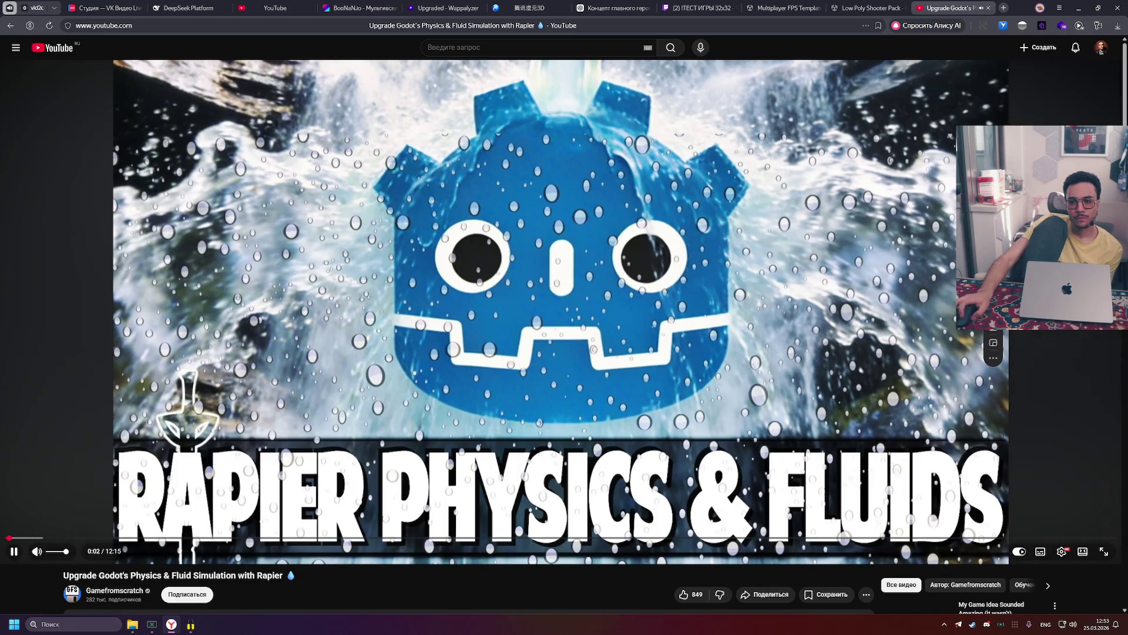
left_click(993, 357)
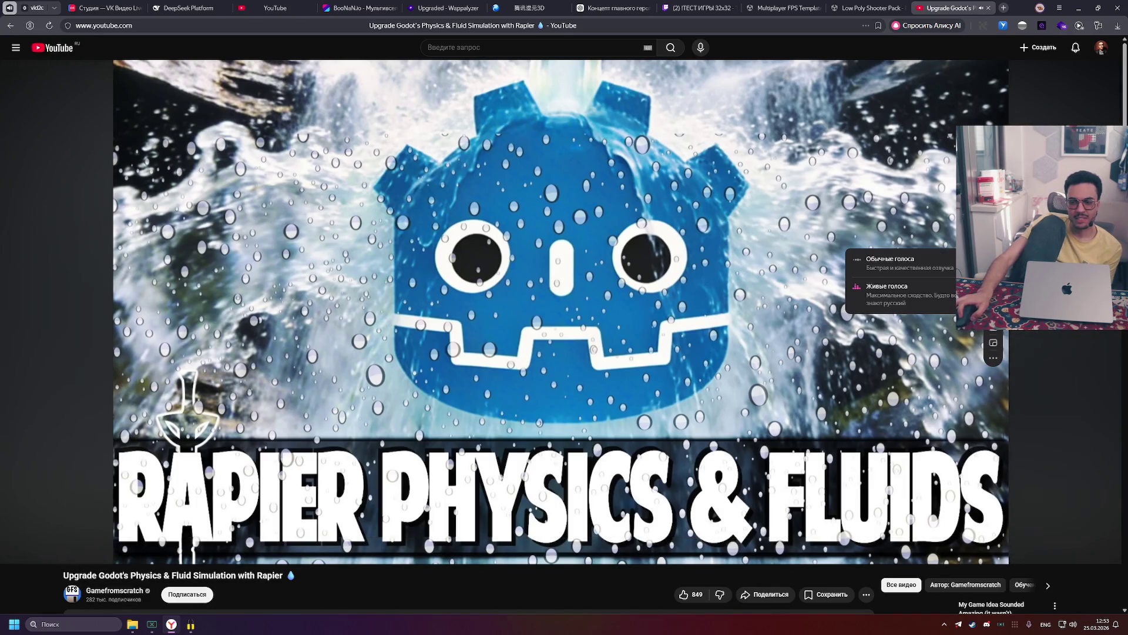
left_click(899, 294)
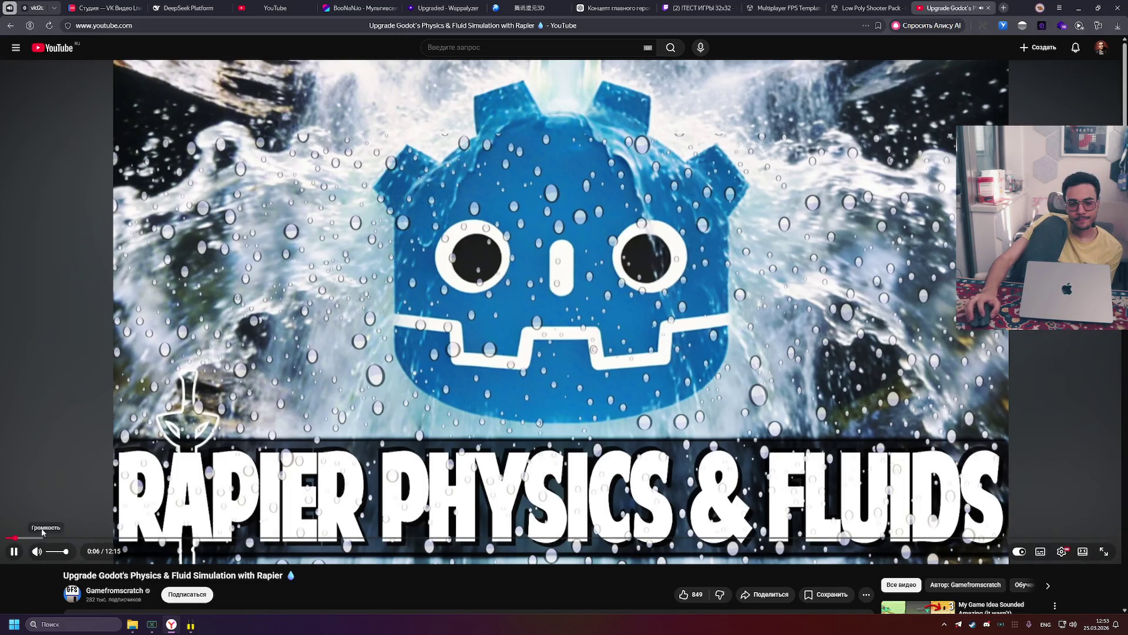
left_click(993, 358)
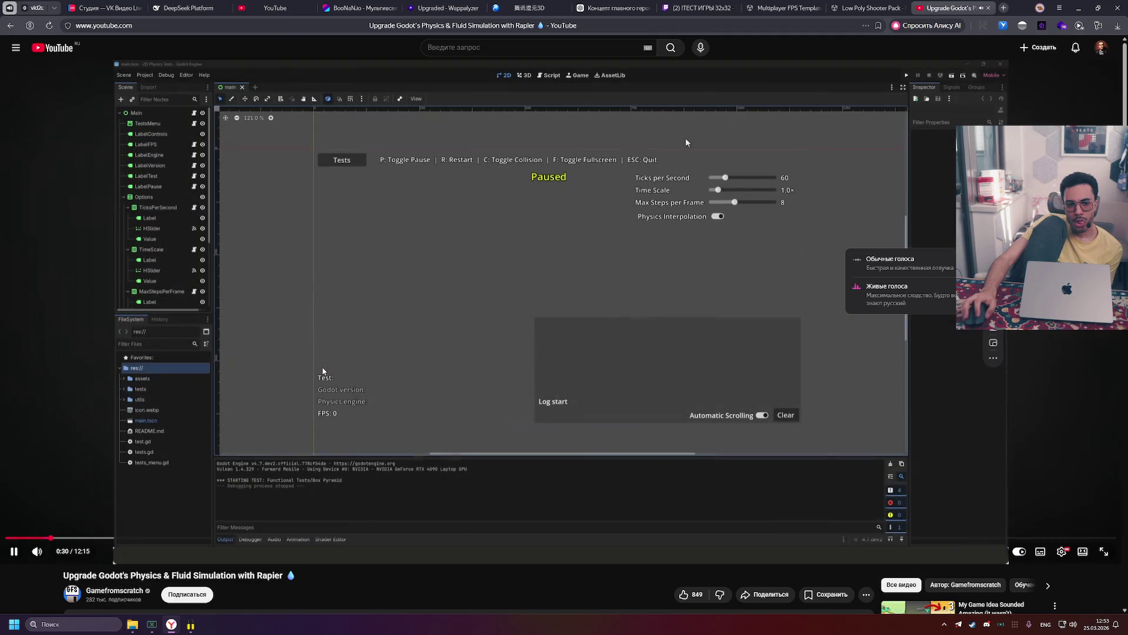
left_click(322, 367)
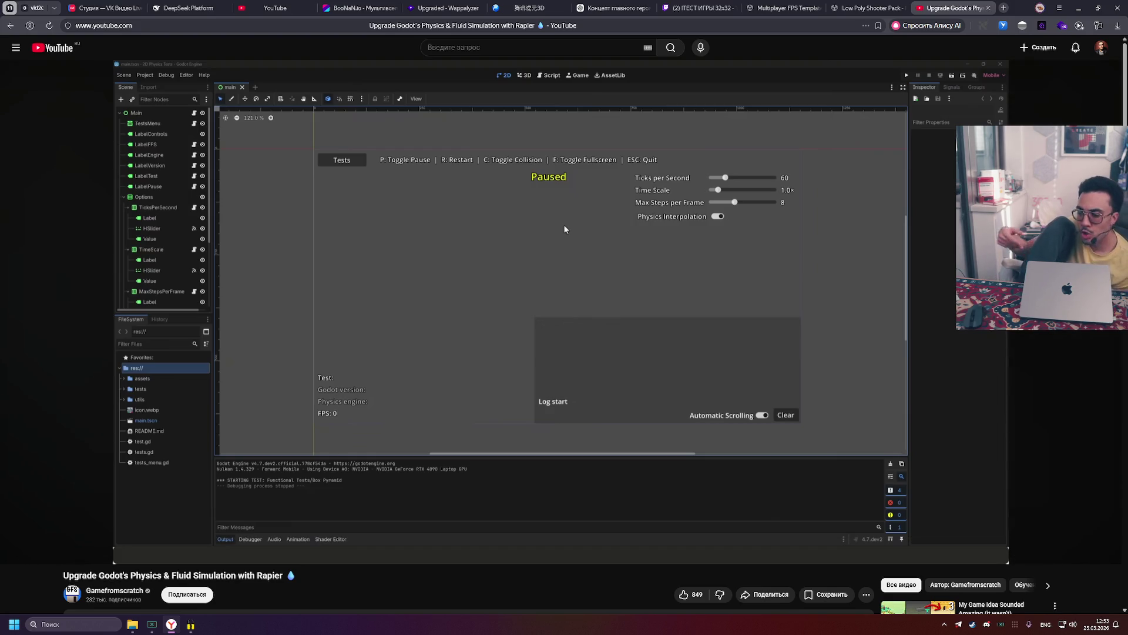
Step: Pause the Rapier video at 0:30 on the Godot physics test scene, then resume playback
mouse_move(352, 327)
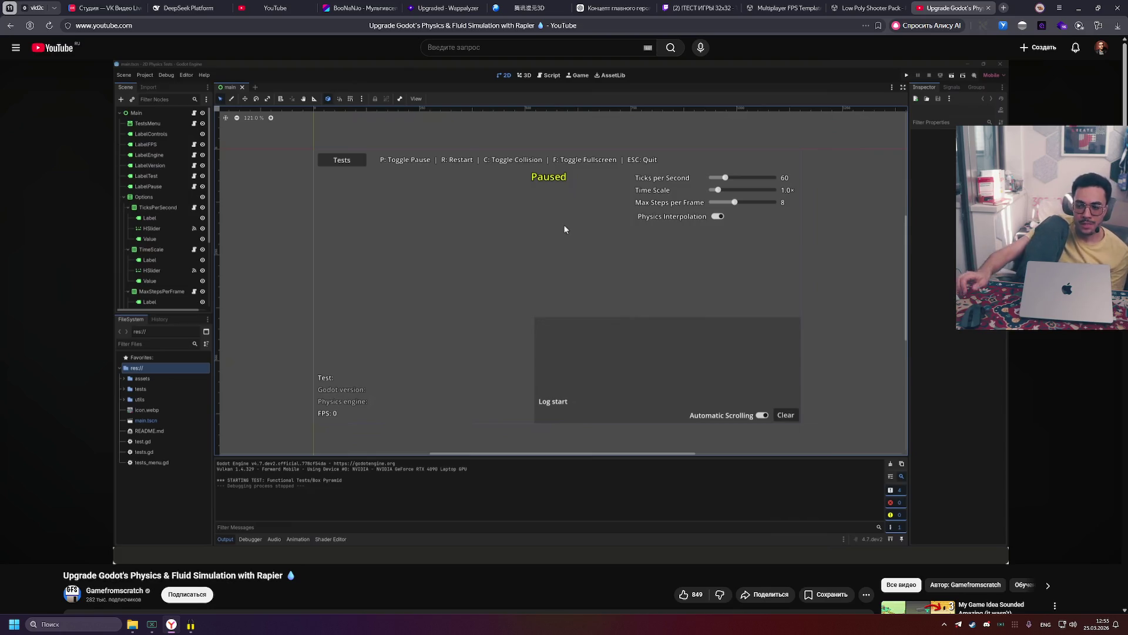
left_click(640, 383)
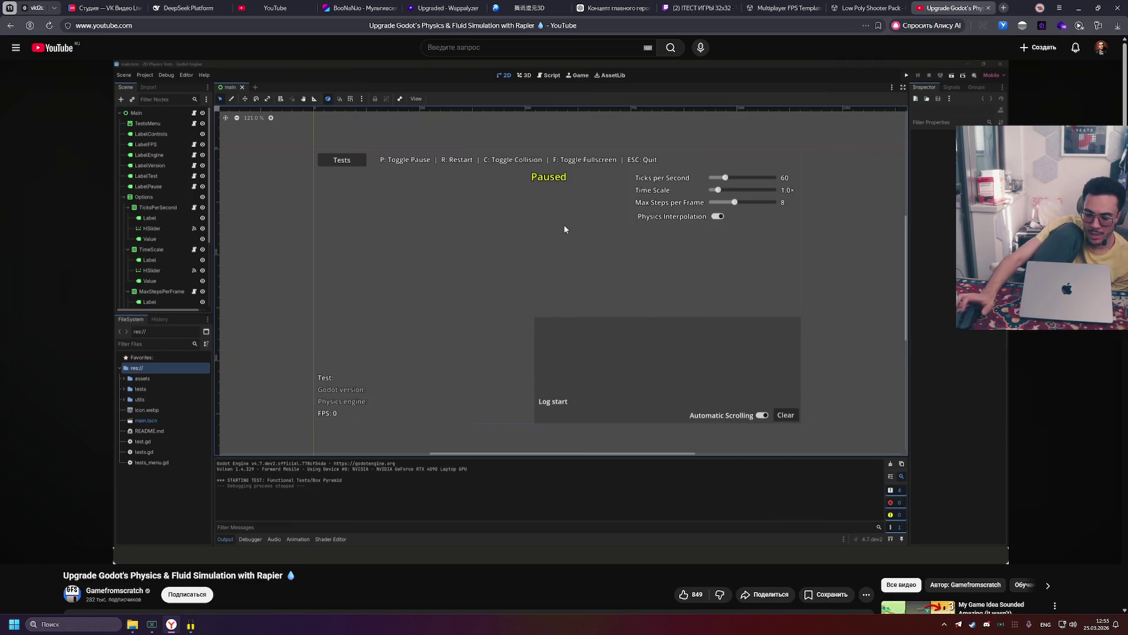
left_click(626, 326)
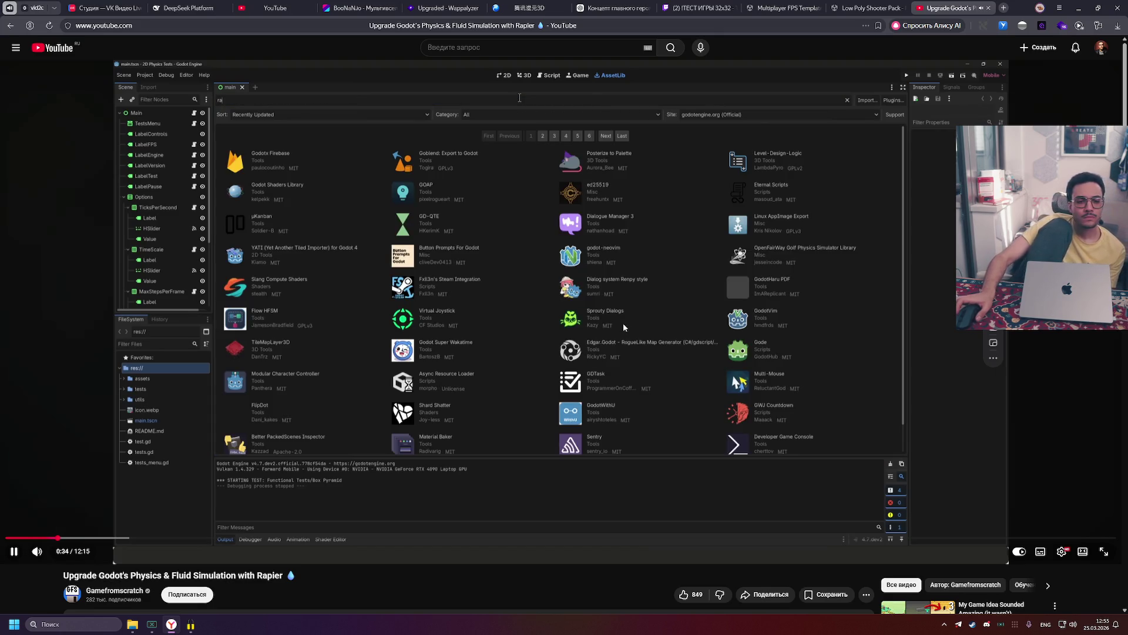
Step: Pause the video on Godot's Asset Library as 'rapi' is searched
left_click(590, 321)
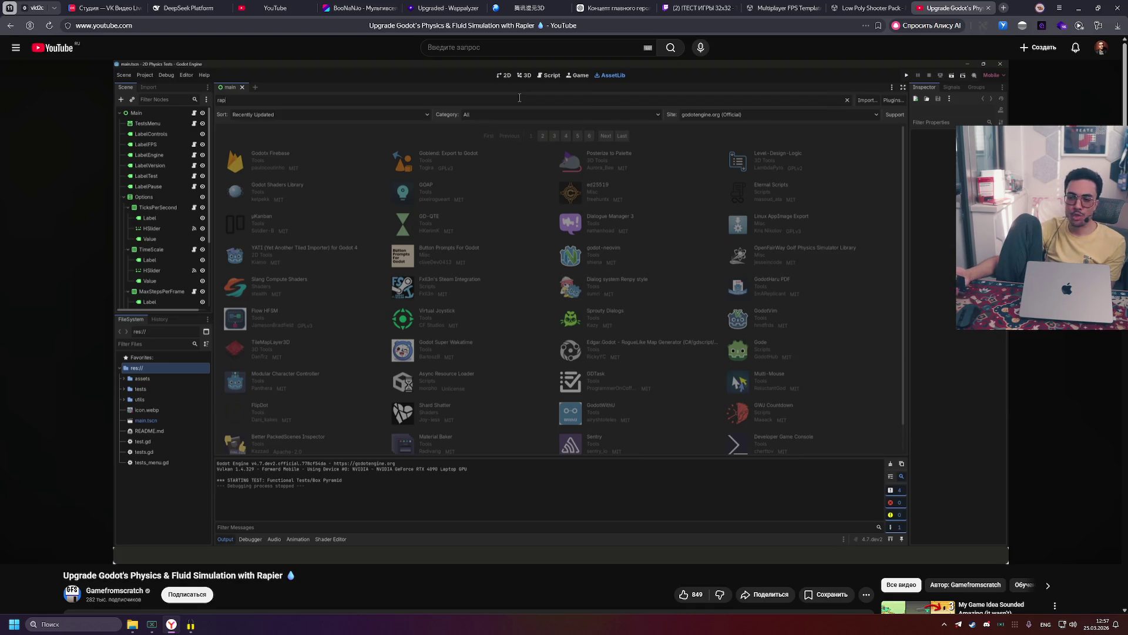
Step: Pause at 0:36, then resume and stop at 0:46 on the four Rapier Physics 2D/3D addons
mouse_move(585, 376)
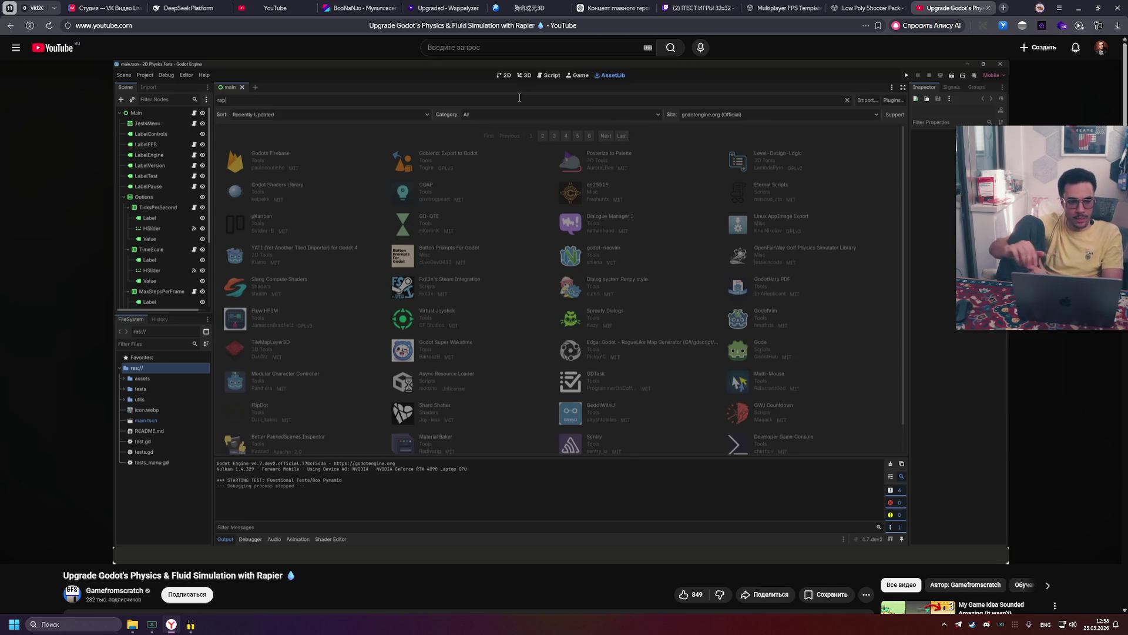
left_click(713, 373)
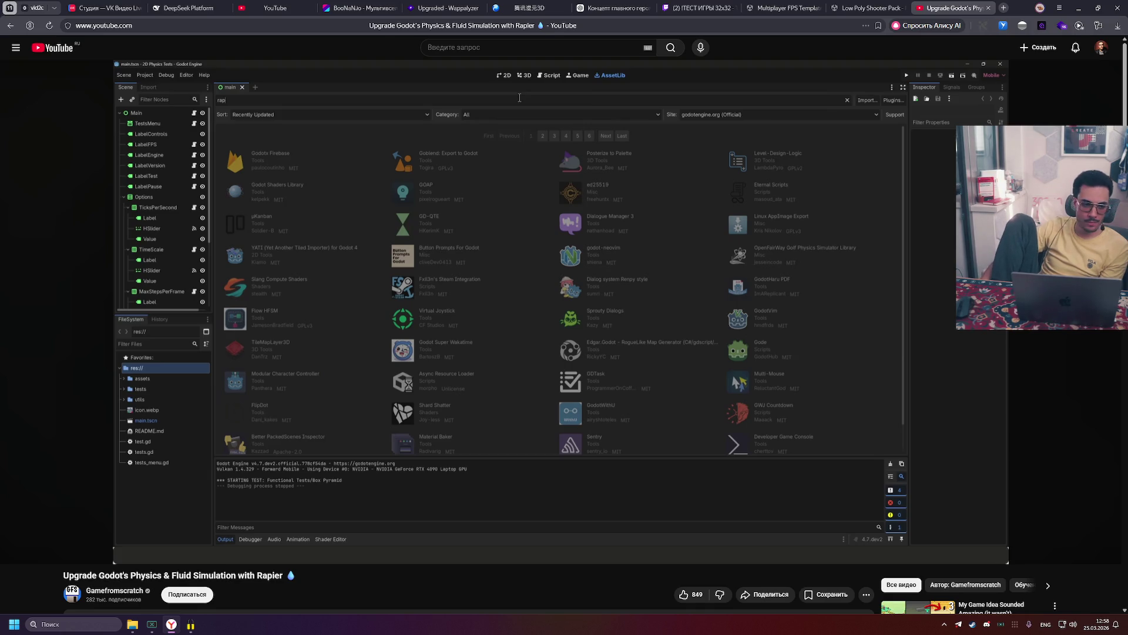
left_click(469, 305)
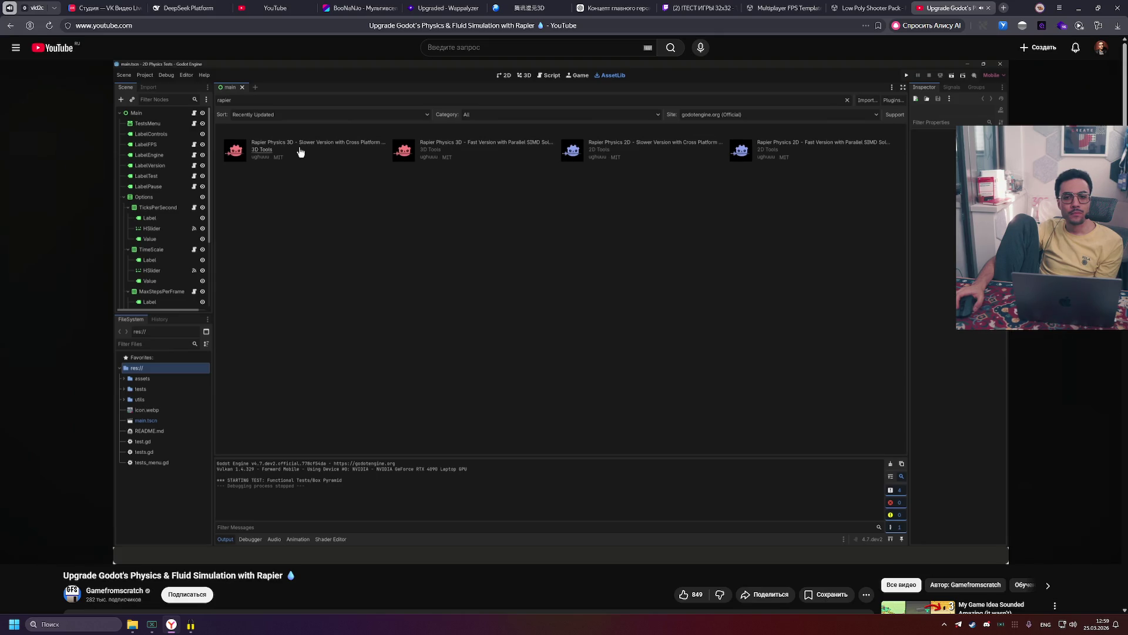
left_click(461, 232)
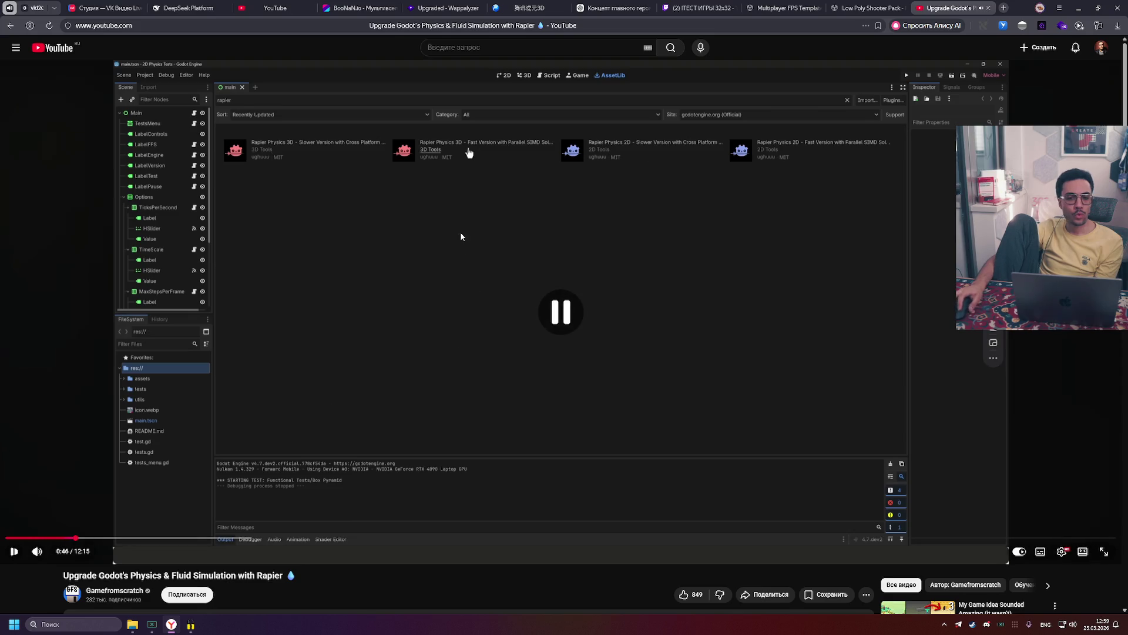
Step: Pause the video at 1:03, seek to 1:45, and resume on the Rapier2D Box Pyramid test
left_click(410, 188)
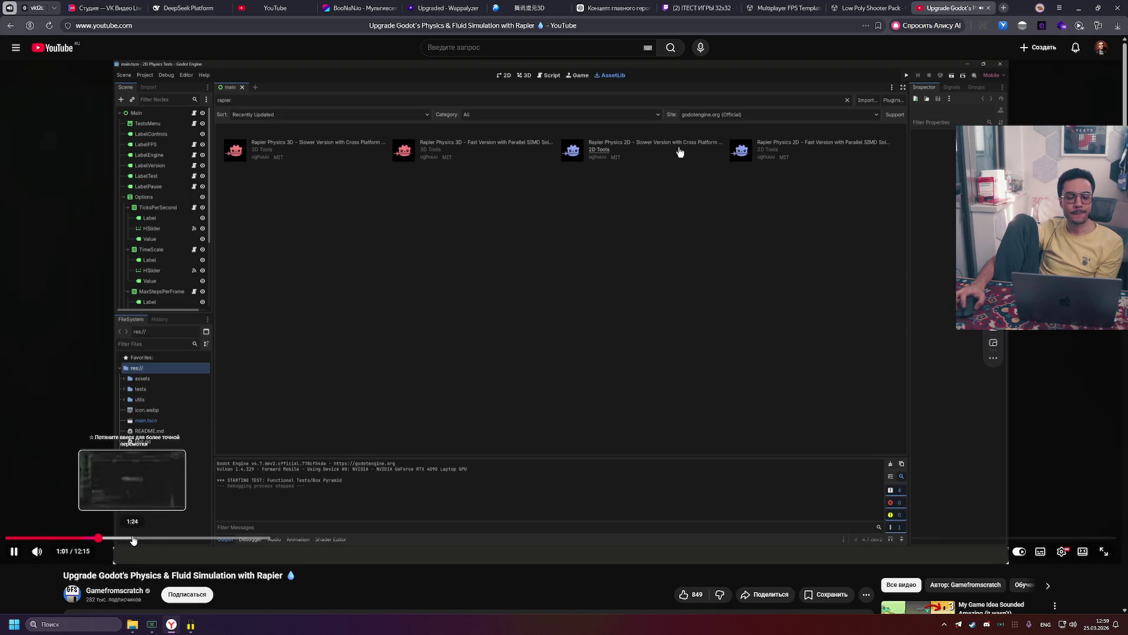
left_click(234, 474)
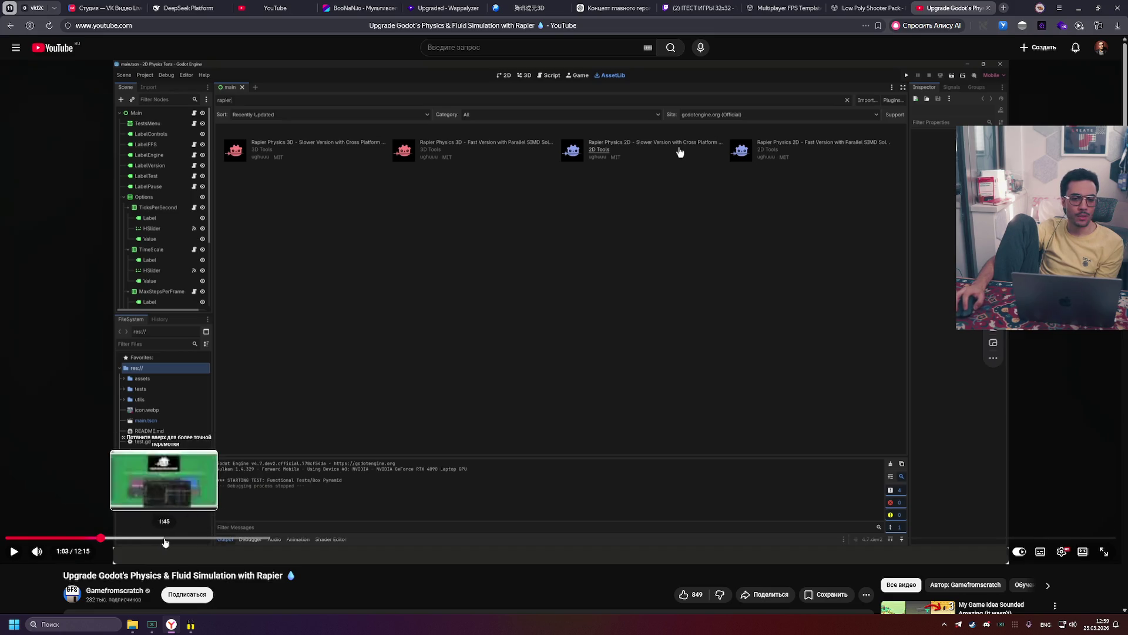
left_click(167, 540)
key("space")
Step: Revisit the in-video test menu and Box Pyramid test, pausing briefly at 2:21
left_click(187, 539)
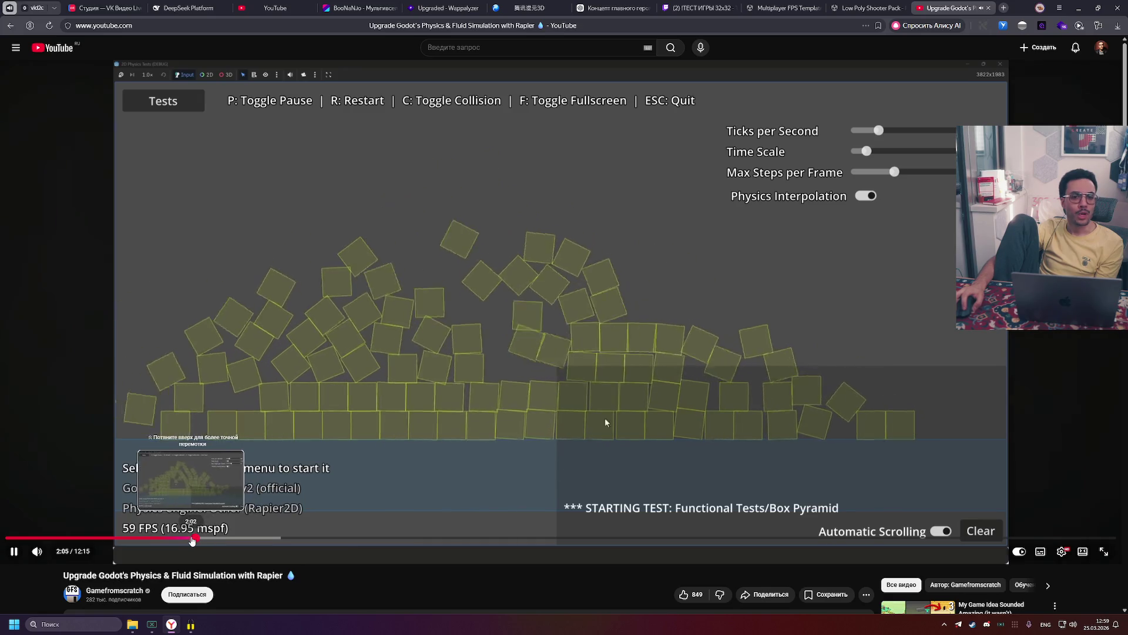
left_click(187, 539)
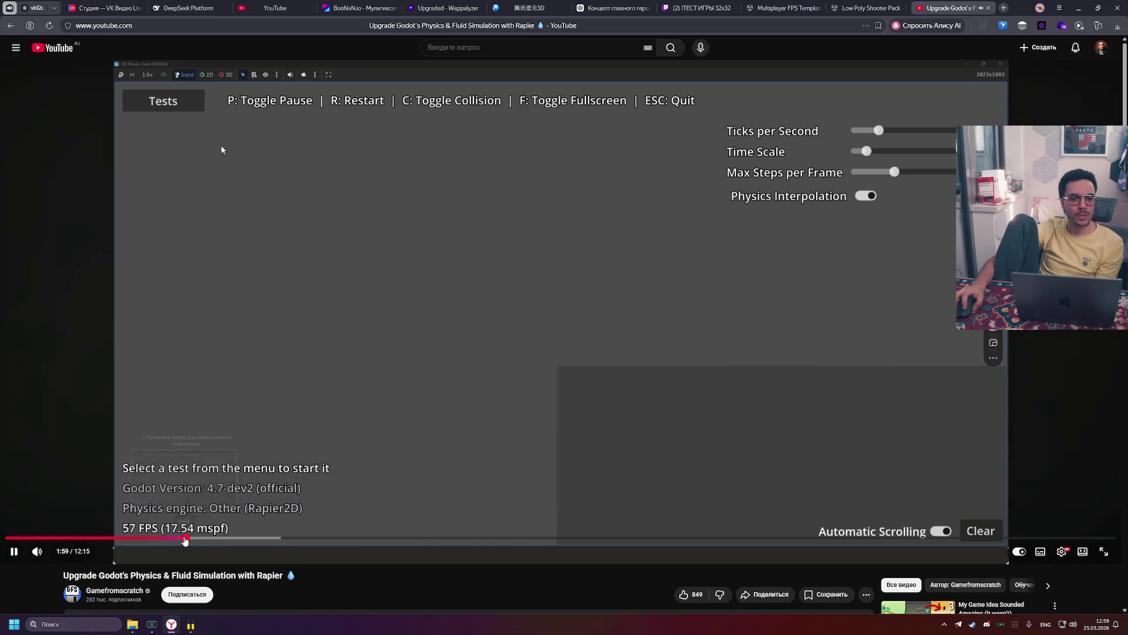
left_click(294, 439)
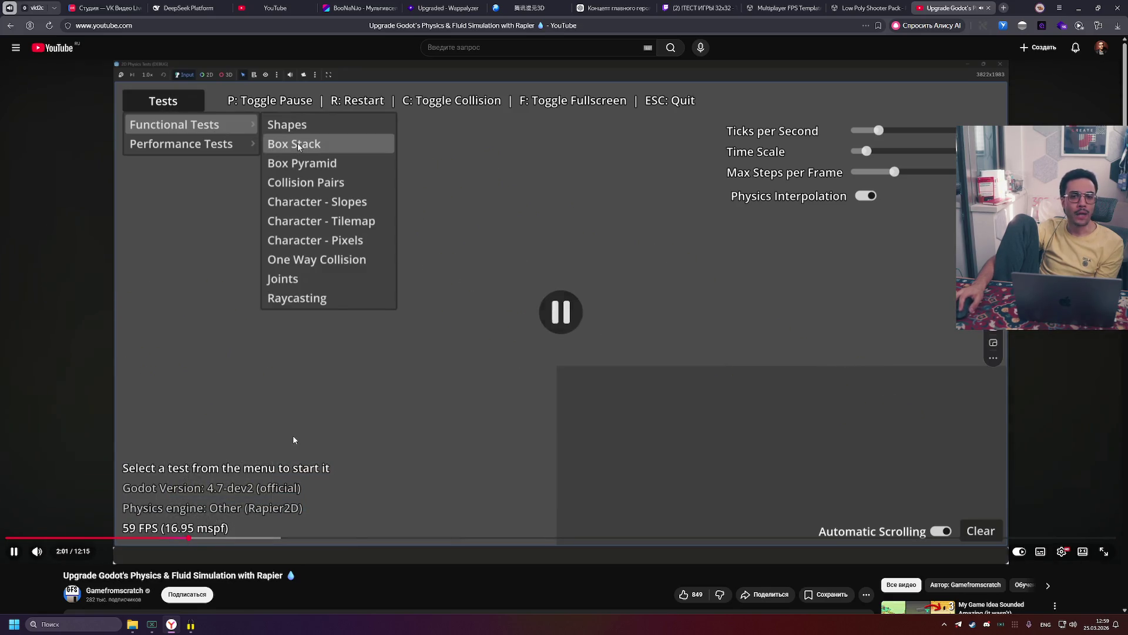
left_click(230, 496)
left_click(204, 538)
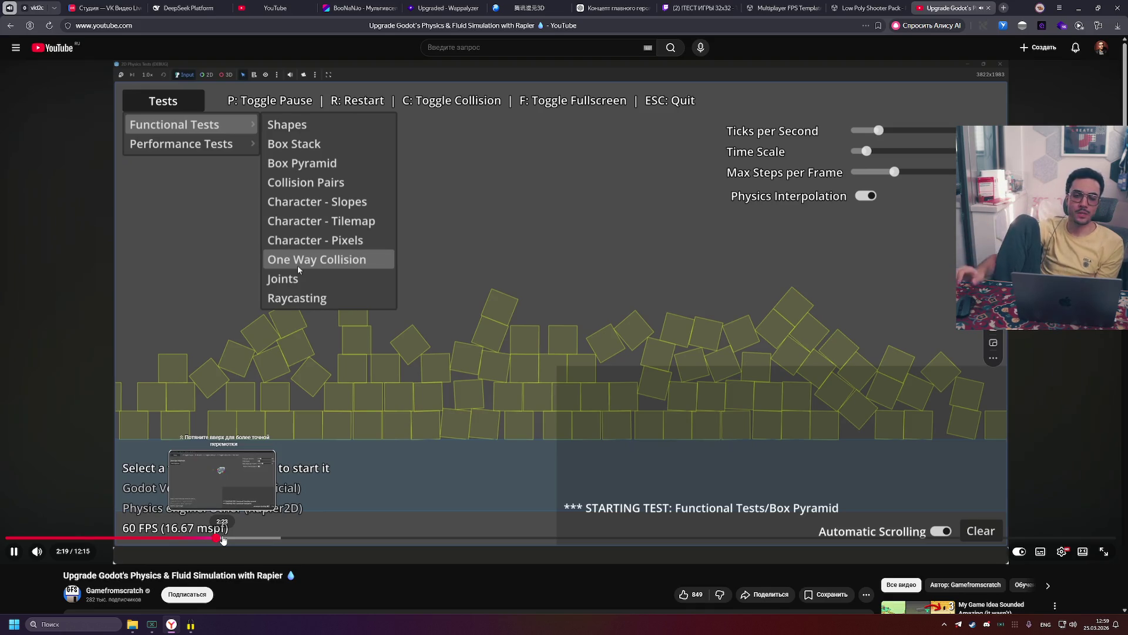
left_click(323, 365)
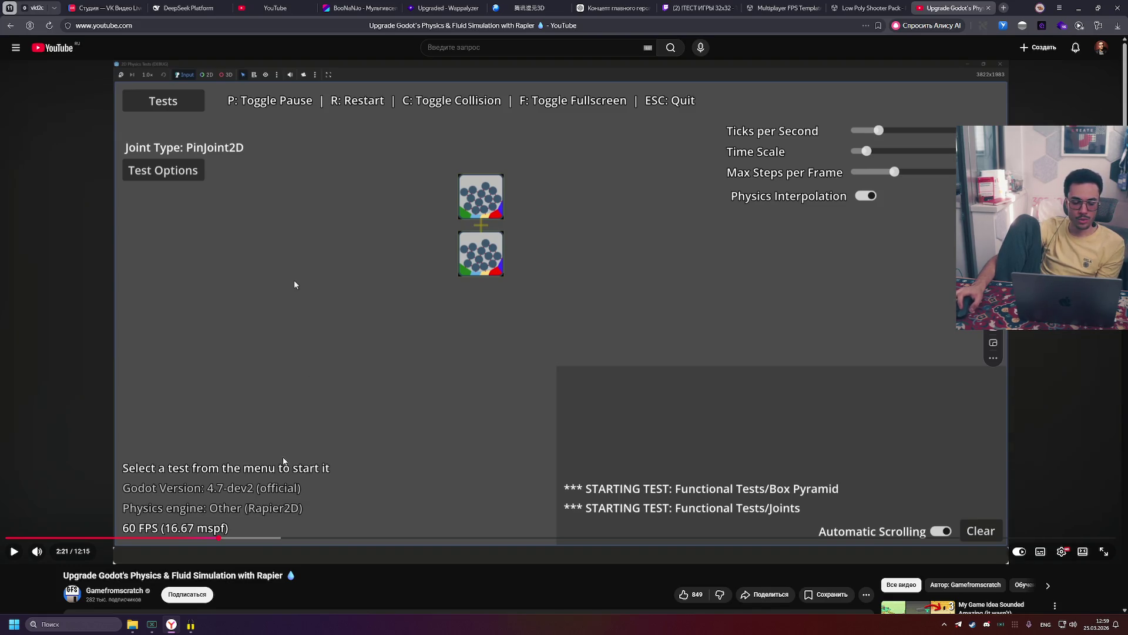
left_click(295, 285)
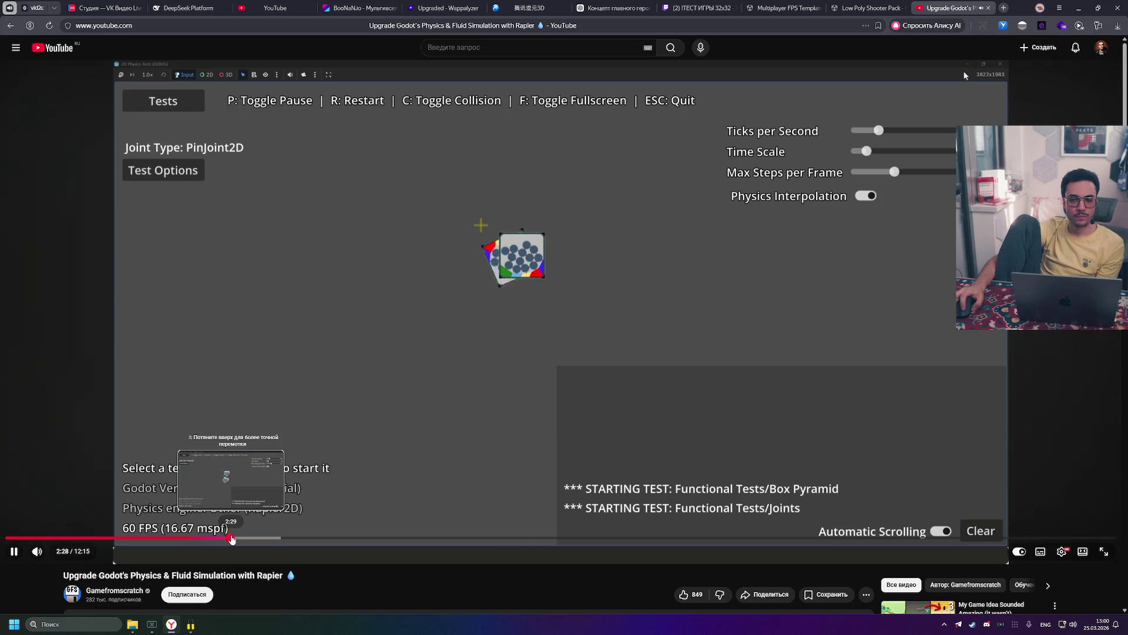
Step: Seek through 2:38, 3:49, 5:00 and 5:28, then pause at 5:34 on the fluid-particle scene
left_click_drag(232, 539, 311, 540)
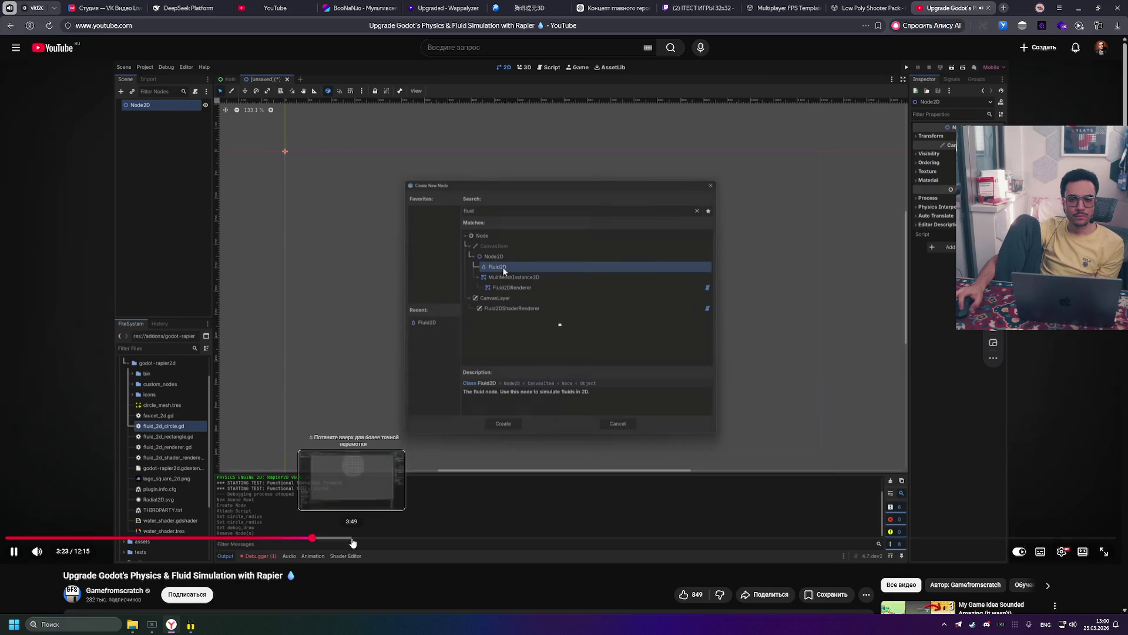
left_click(351, 539)
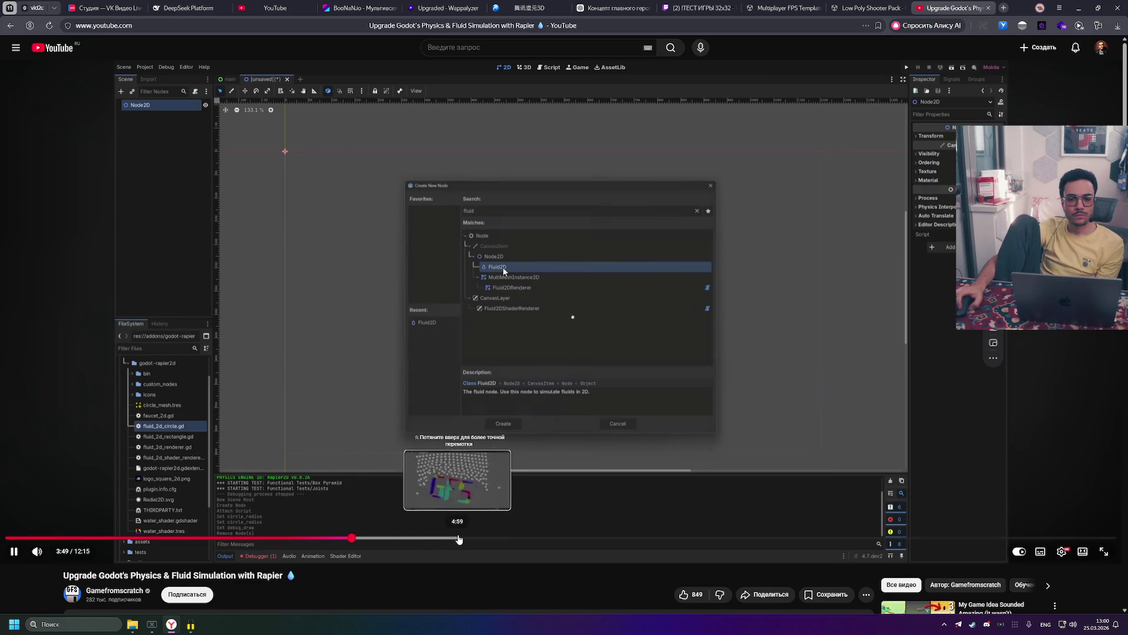
left_click(460, 539)
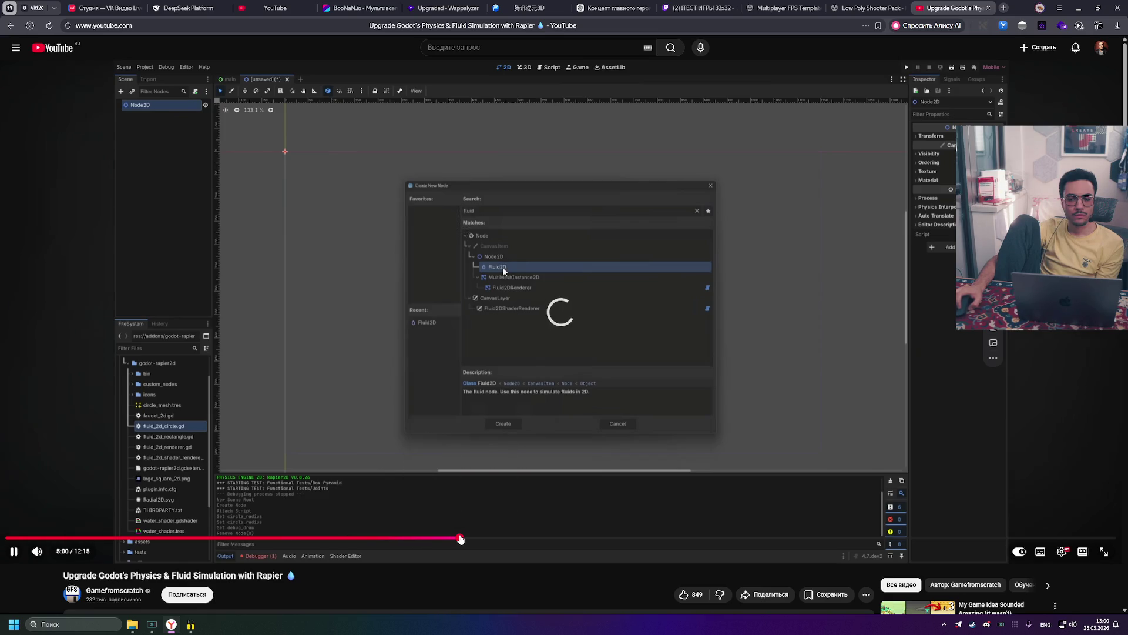
scroll(543, 436, "down", 2)
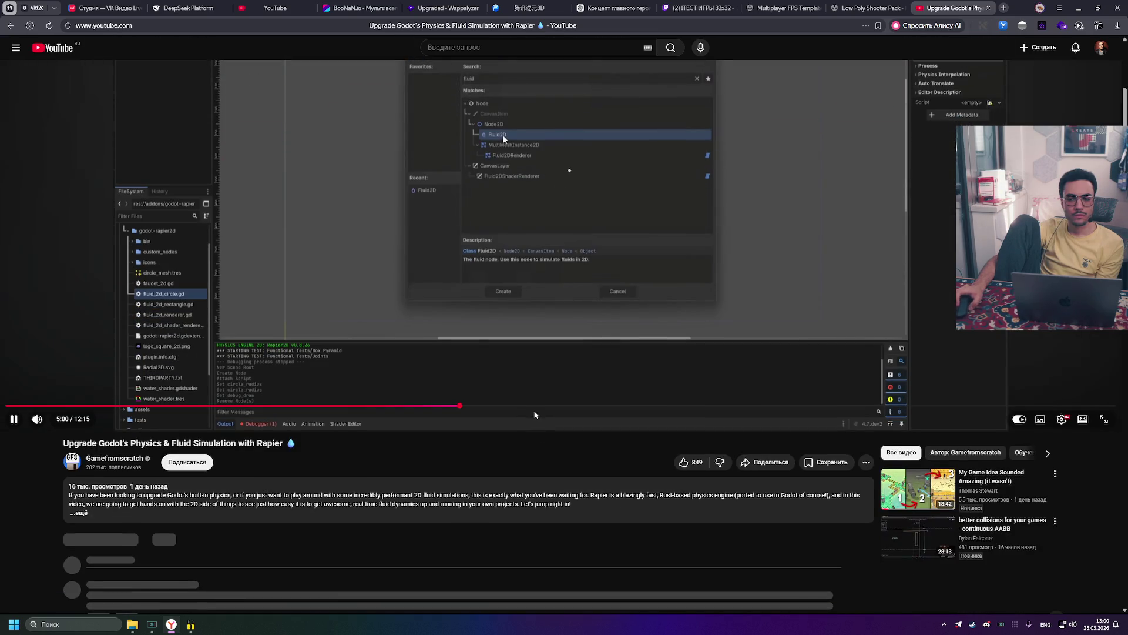
scroll(497, 456, "up", 2)
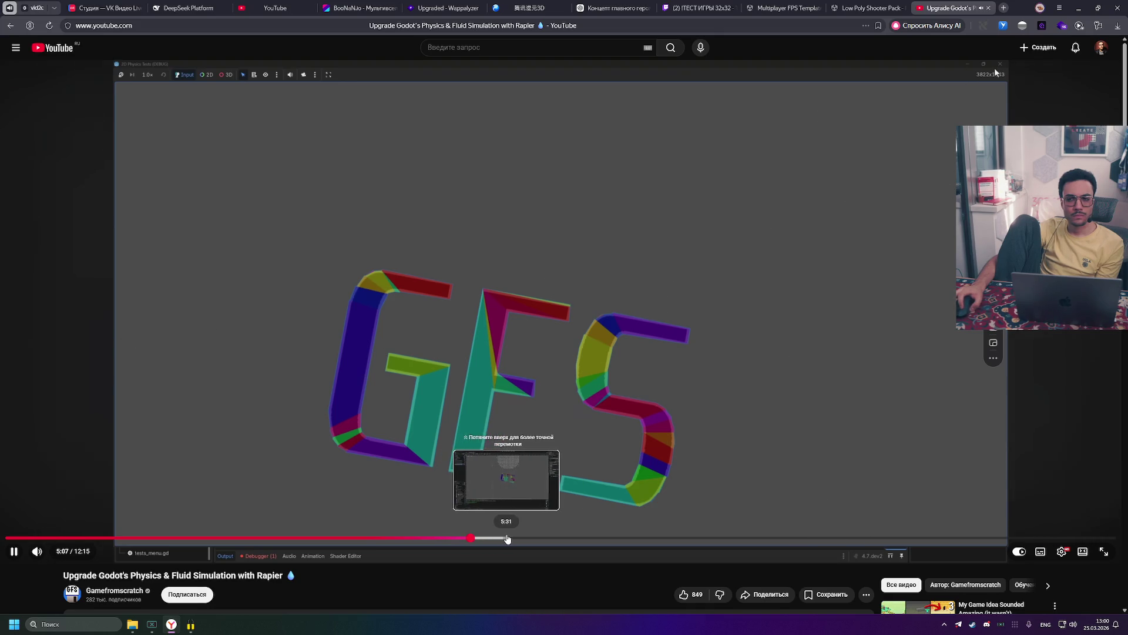
left_click(504, 539)
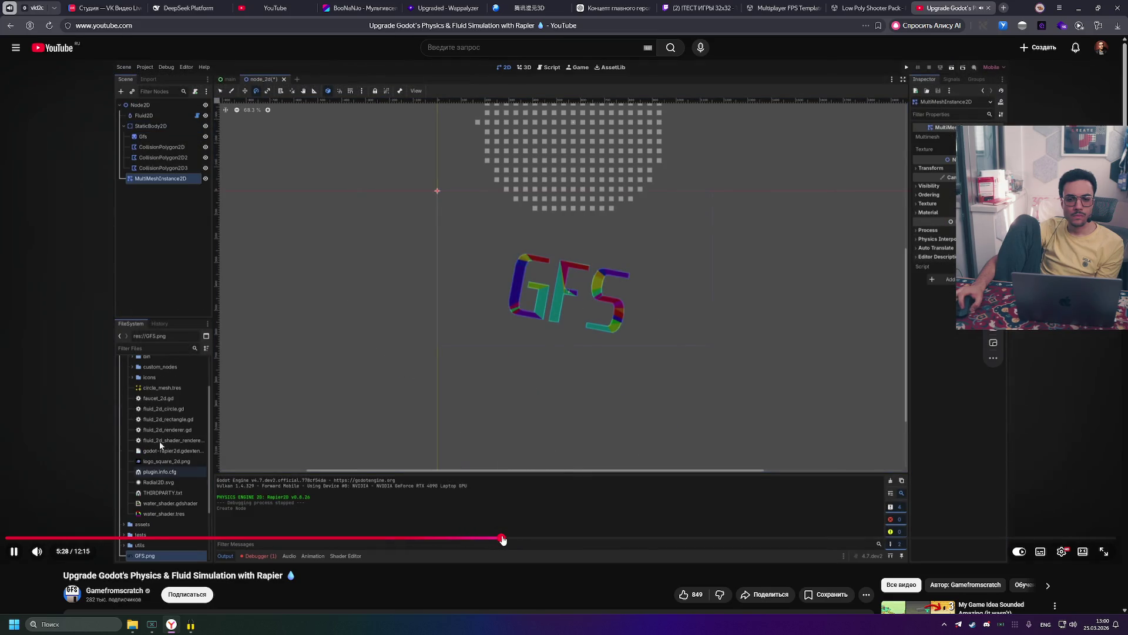
left_click(511, 539)
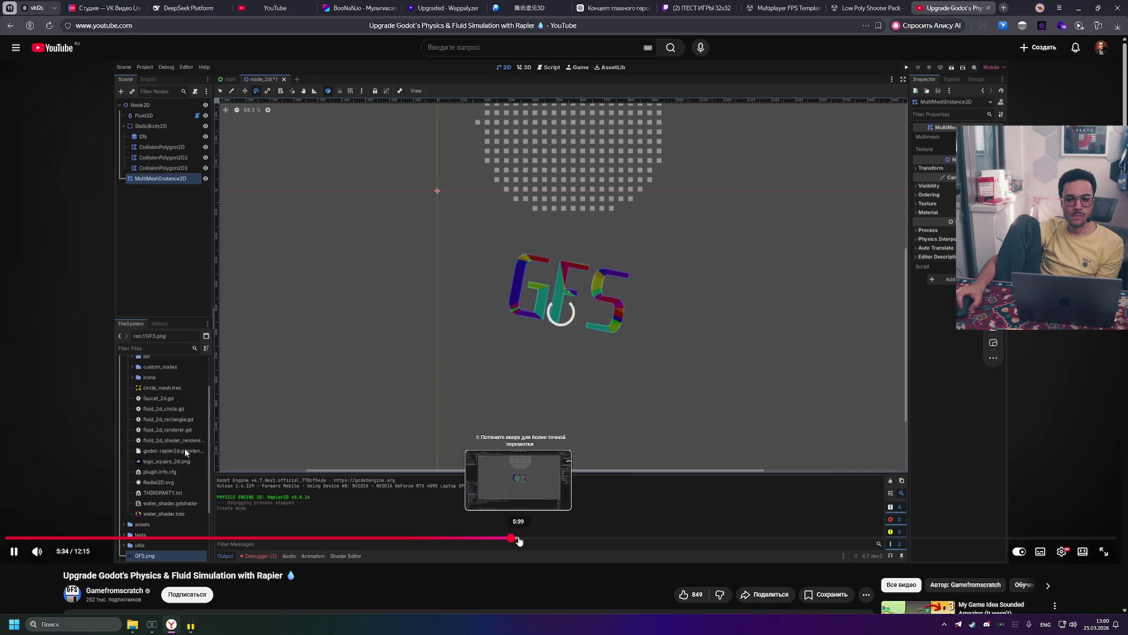
left_click(409, 480)
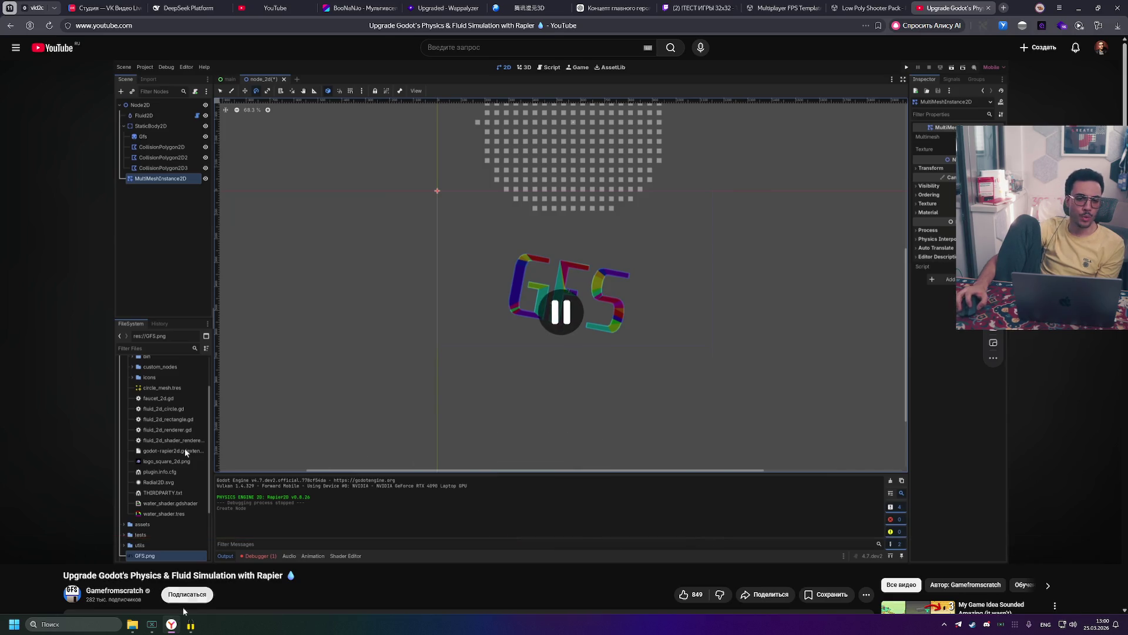
Step: Open File Explorer, then minimize it and the browser to reveal the desktop
mouse_move(191, 624)
left_click(230, 548)
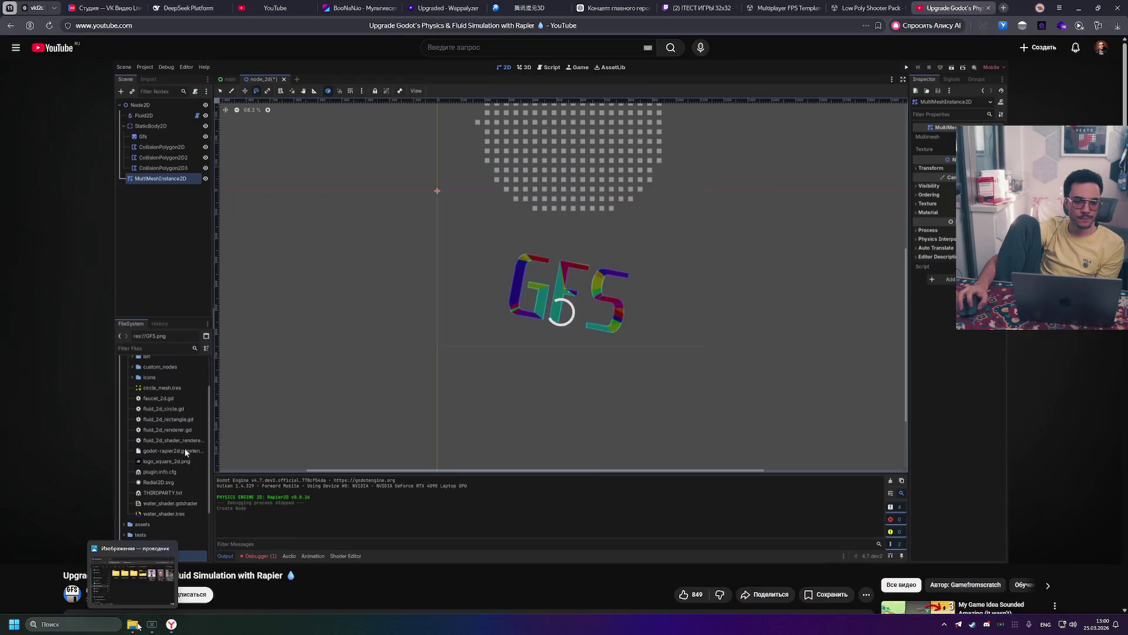
left_click(132, 625)
left_click(424, 152)
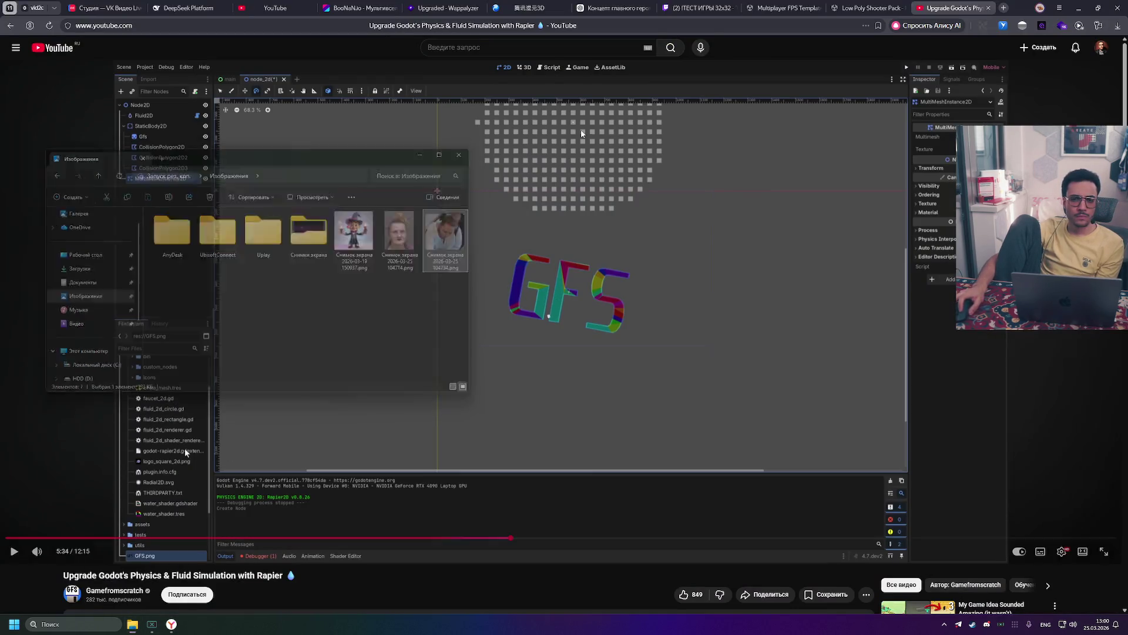
left_click(1079, 8)
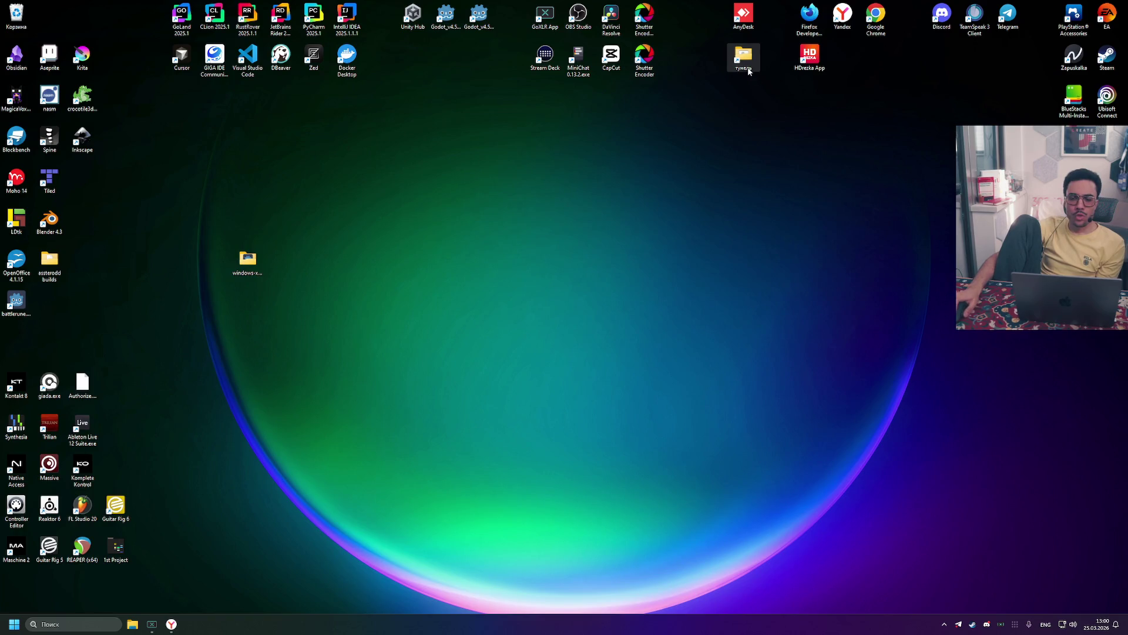
Step: Run general (ALT).bat from the zapret-discord-youtube-1.6.2 folder, close Explorer, and restore the browser
double_click(748, 71)
double_click(234, 263)
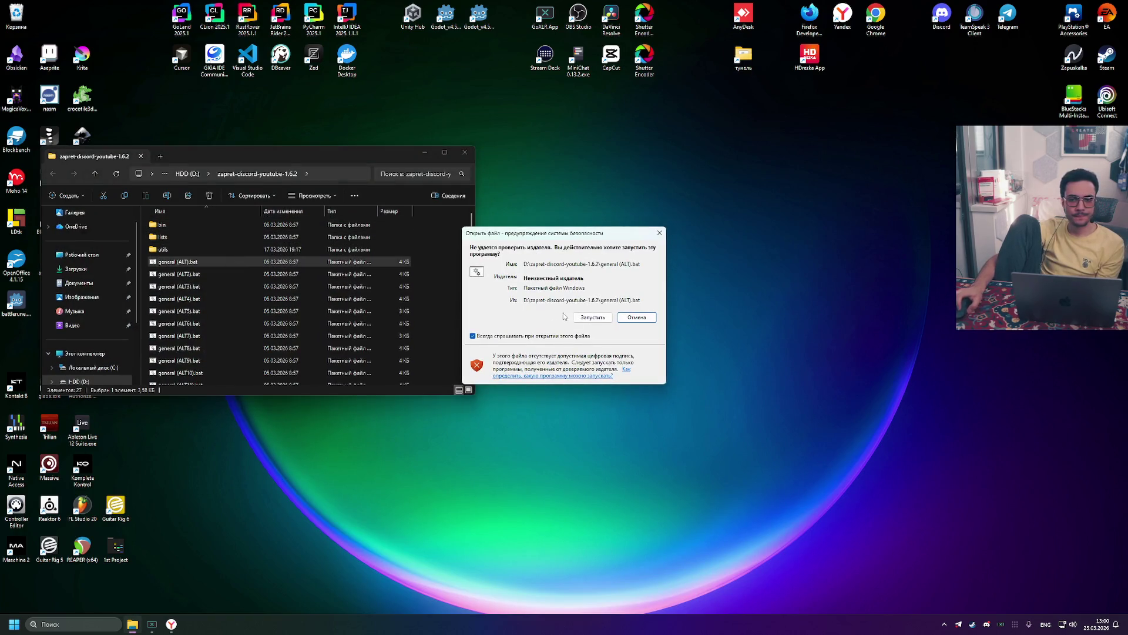
left_click(590, 316)
left_click(467, 154)
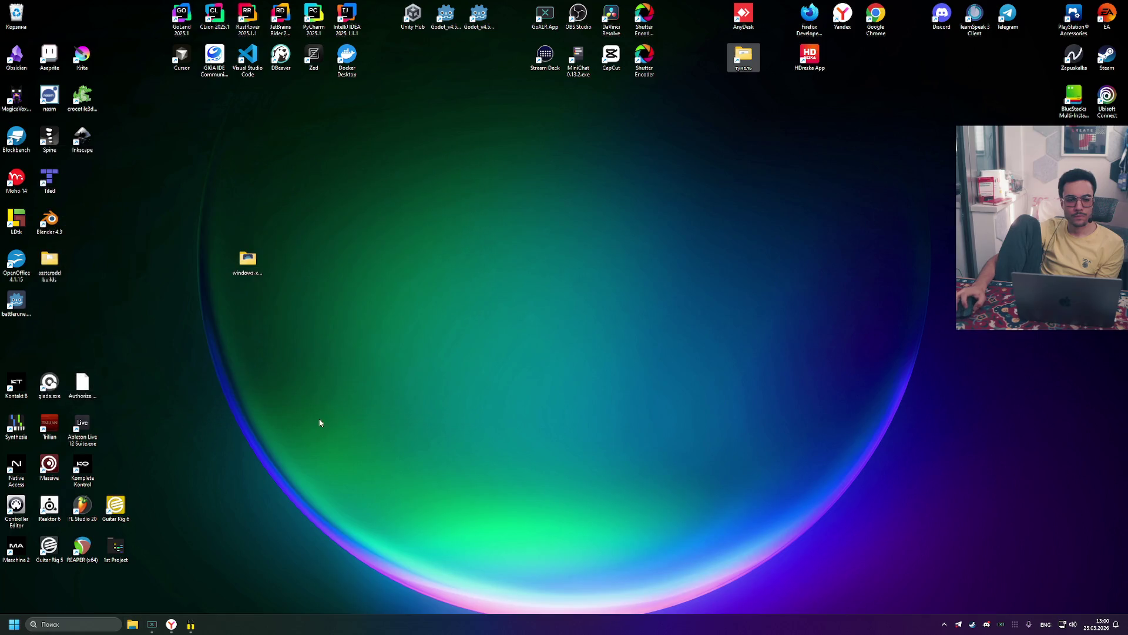
left_click(171, 624)
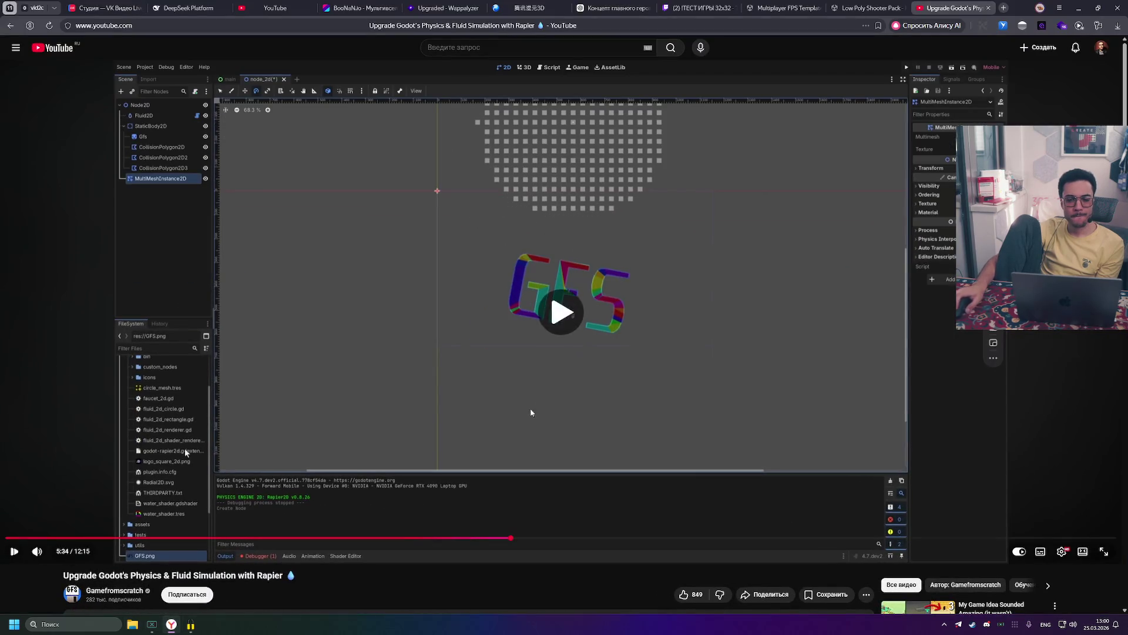
Step: Resume the Rapier fluid tutorial and skip ahead past 5:50 to about 5:56
left_click(510, 520)
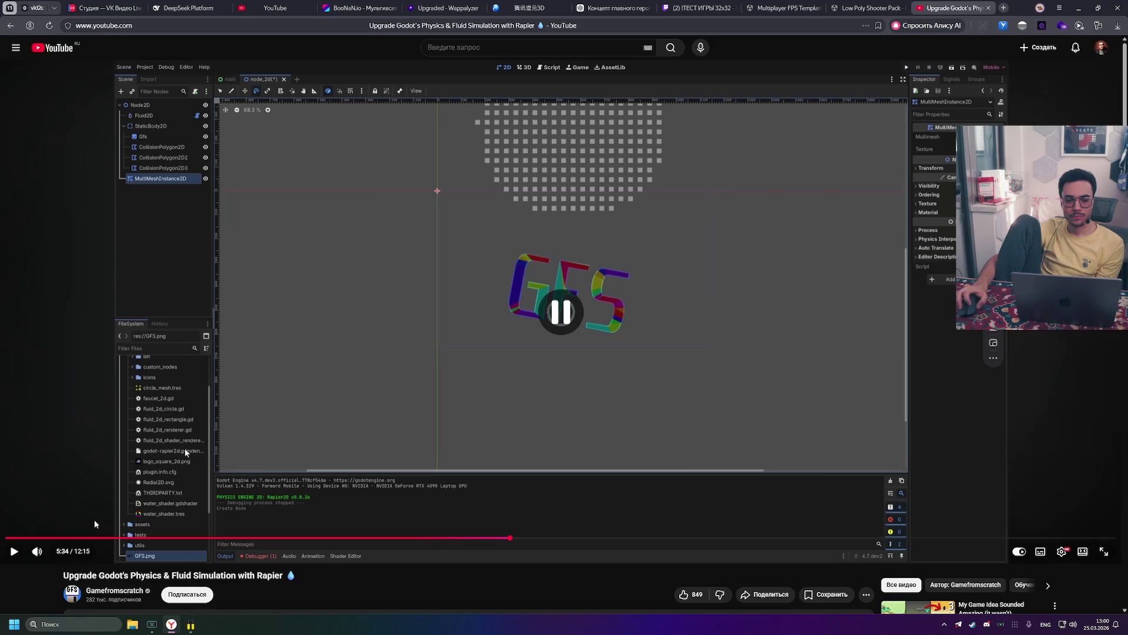
left_click(513, 539)
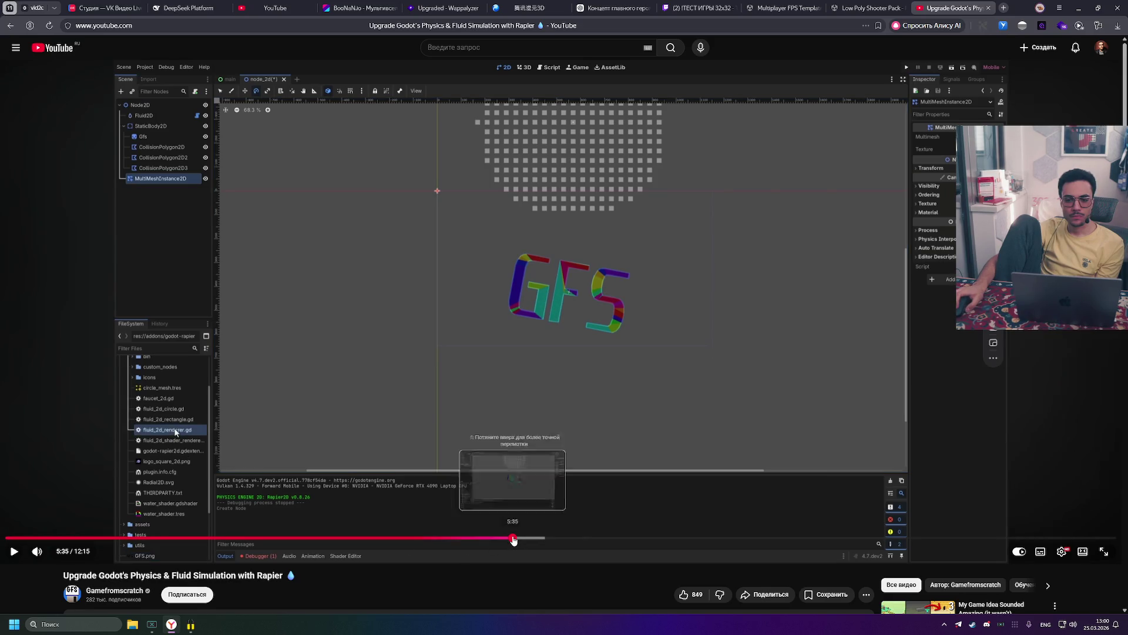
key("space")
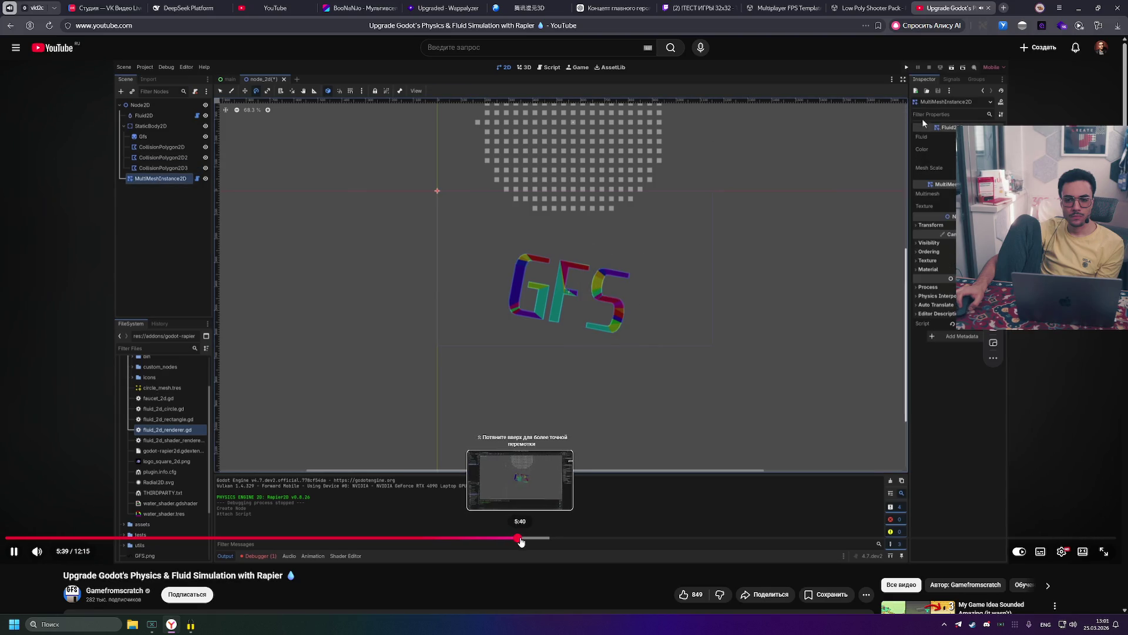
left_click(535, 539)
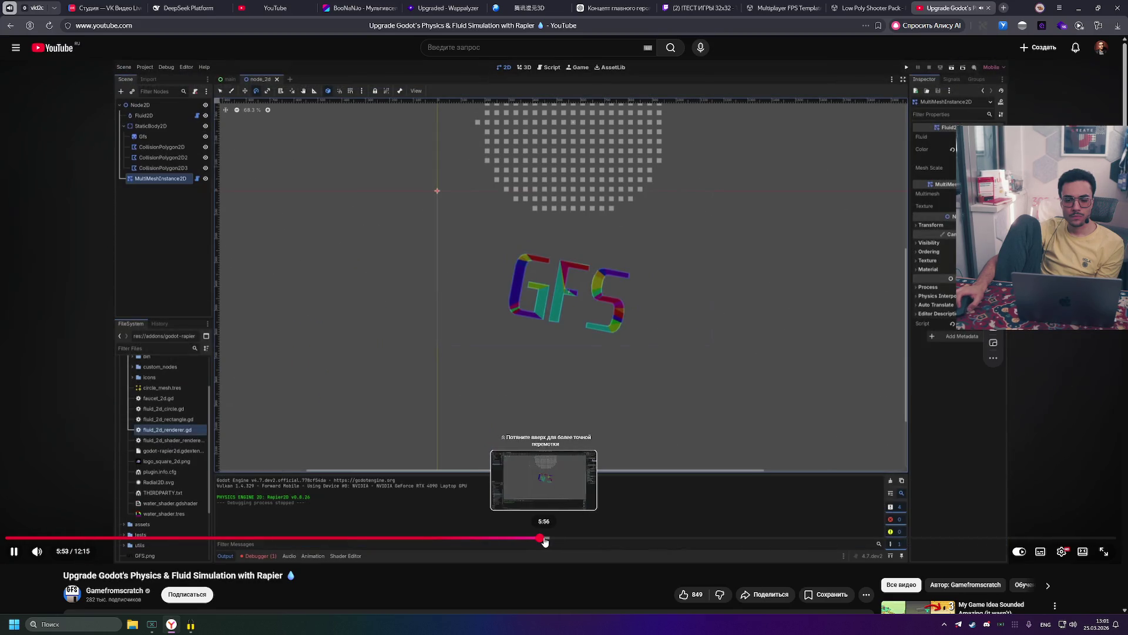
left_click(544, 540)
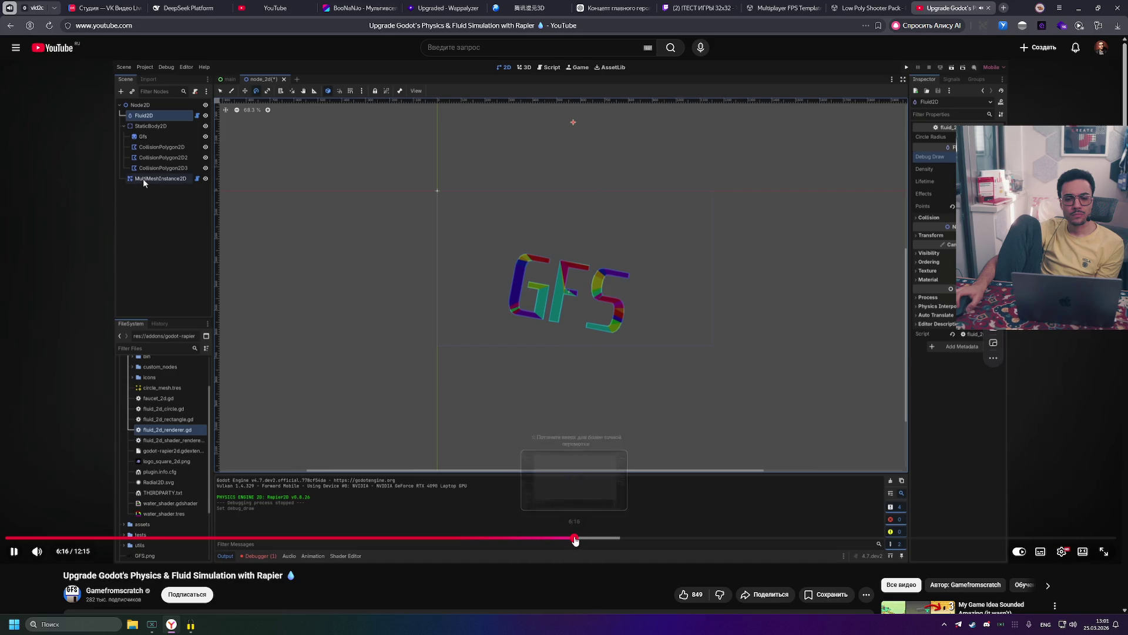
Step: Skip the tutorial ahead through 6:23, 6:53 and 7:00 to 7:30
left_click(583, 539)
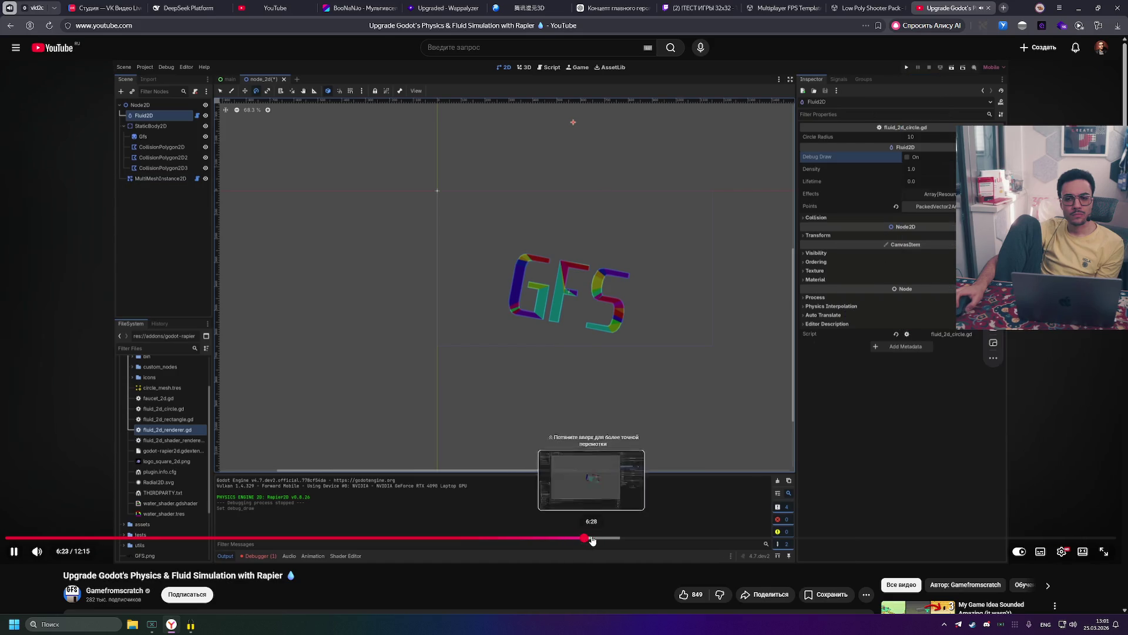
left_click(591, 538)
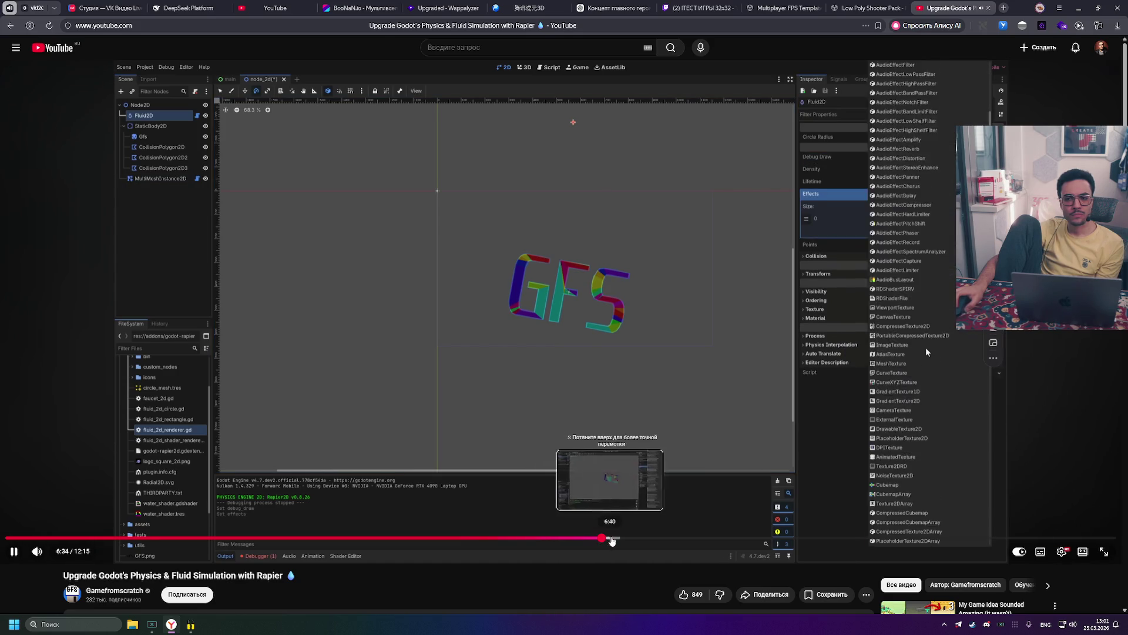
left_click(630, 539)
left_click(638, 538)
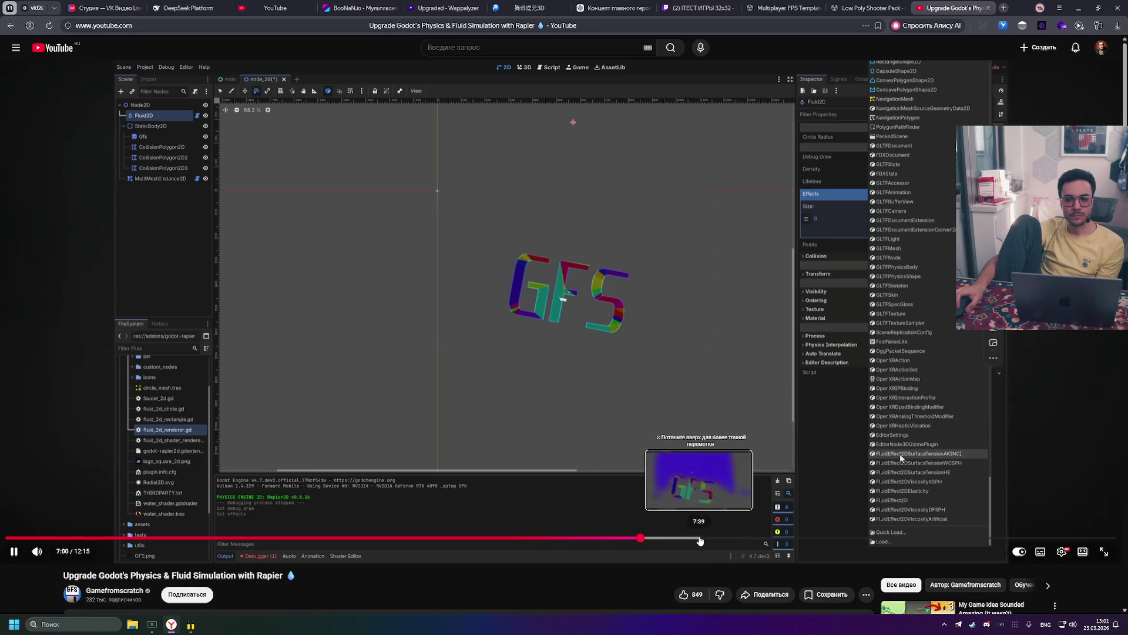
left_click(687, 538)
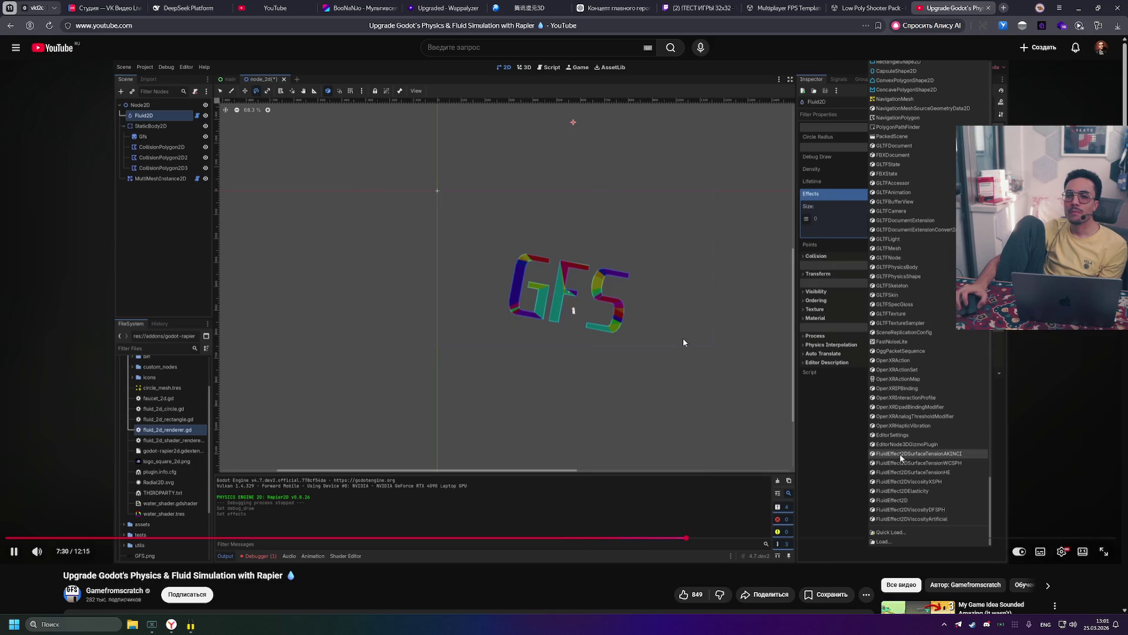
Step: Pause on the FluidEffect2D types list, then resume playback at 7:30
left_click(680, 383)
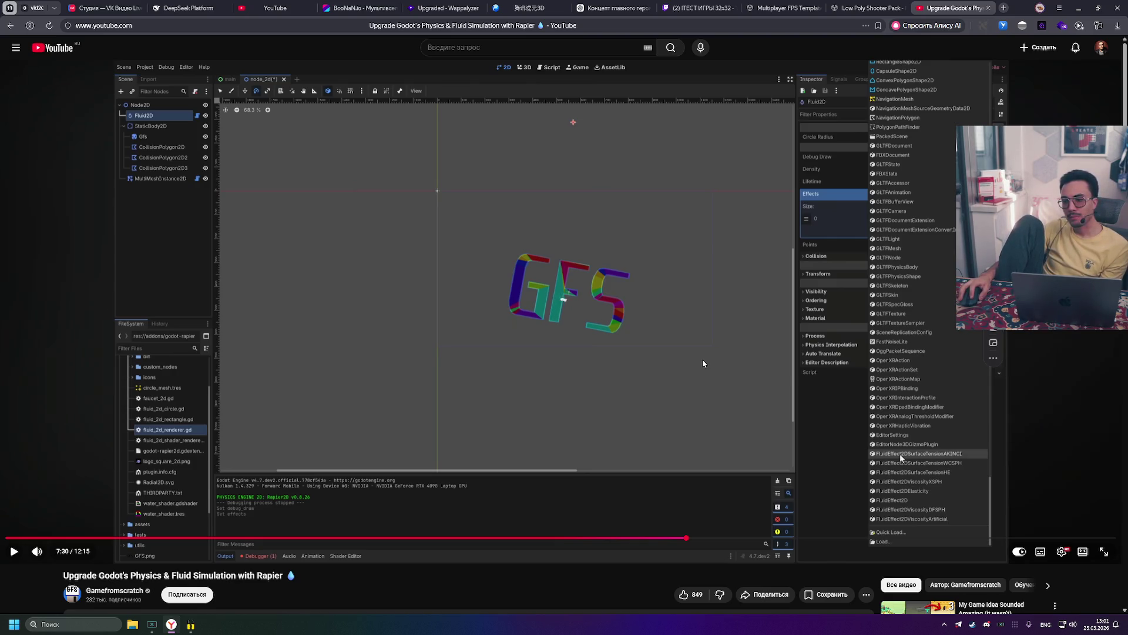
left_click(703, 363)
left_click(617, 449)
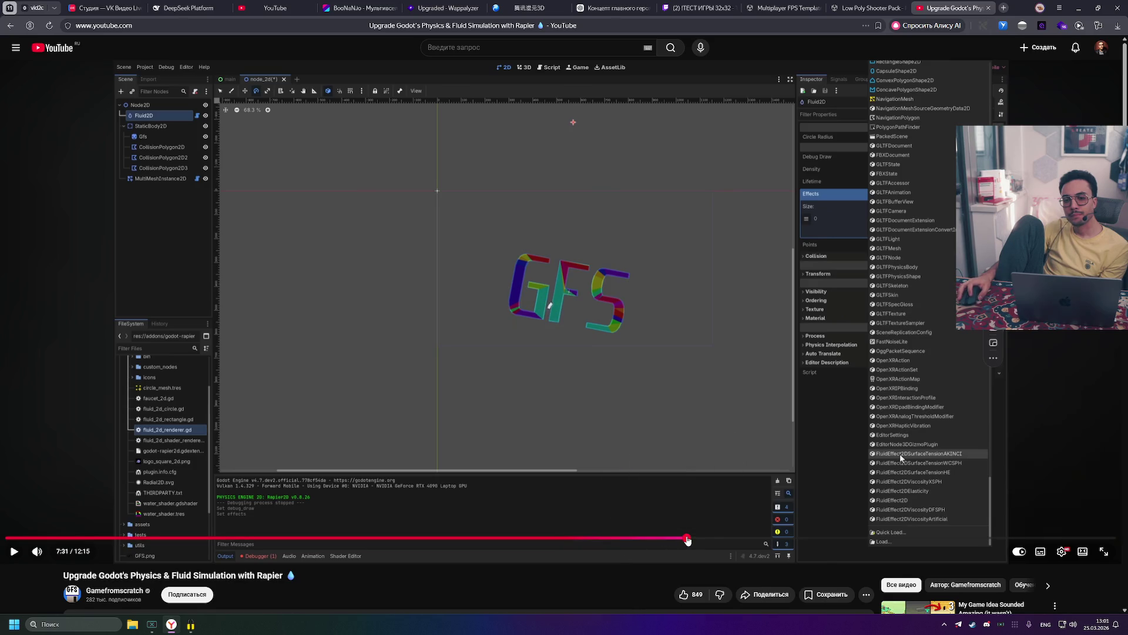
left_click(680, 415)
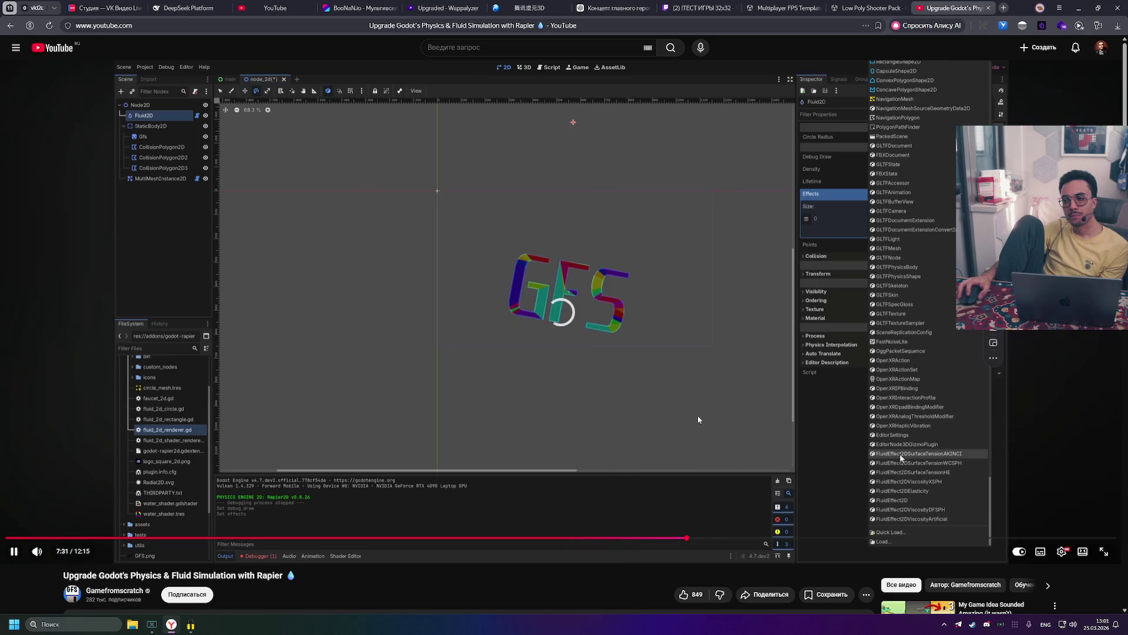
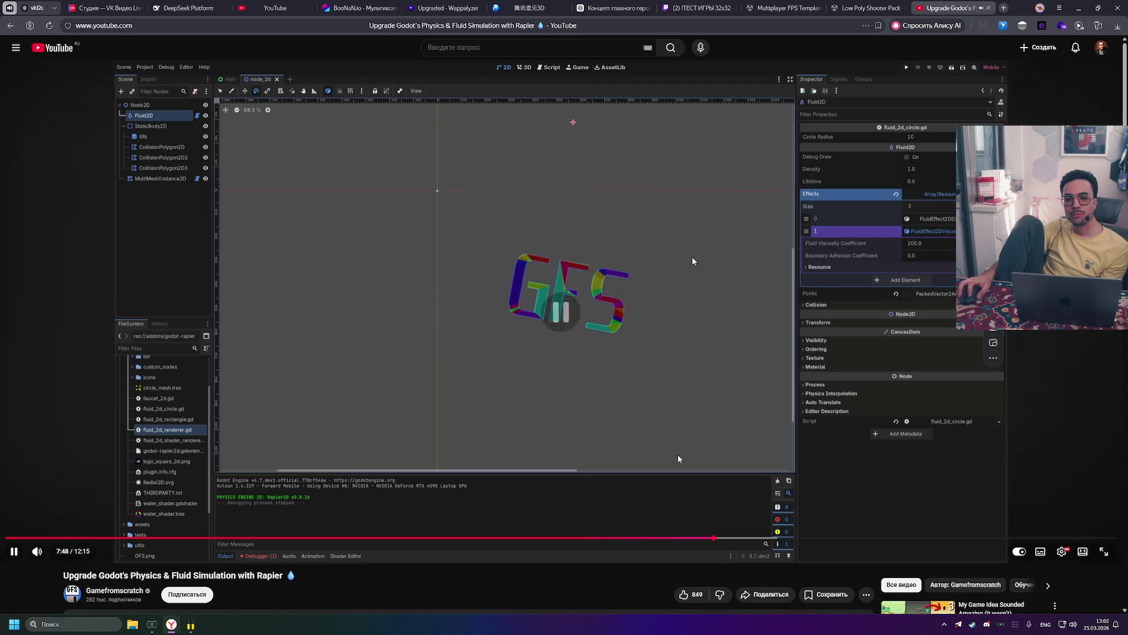
Step: Pause the Godot fluid video, seek to its demo near 8:03, then return to the home feed
left_click(675, 456)
left_click(736, 538)
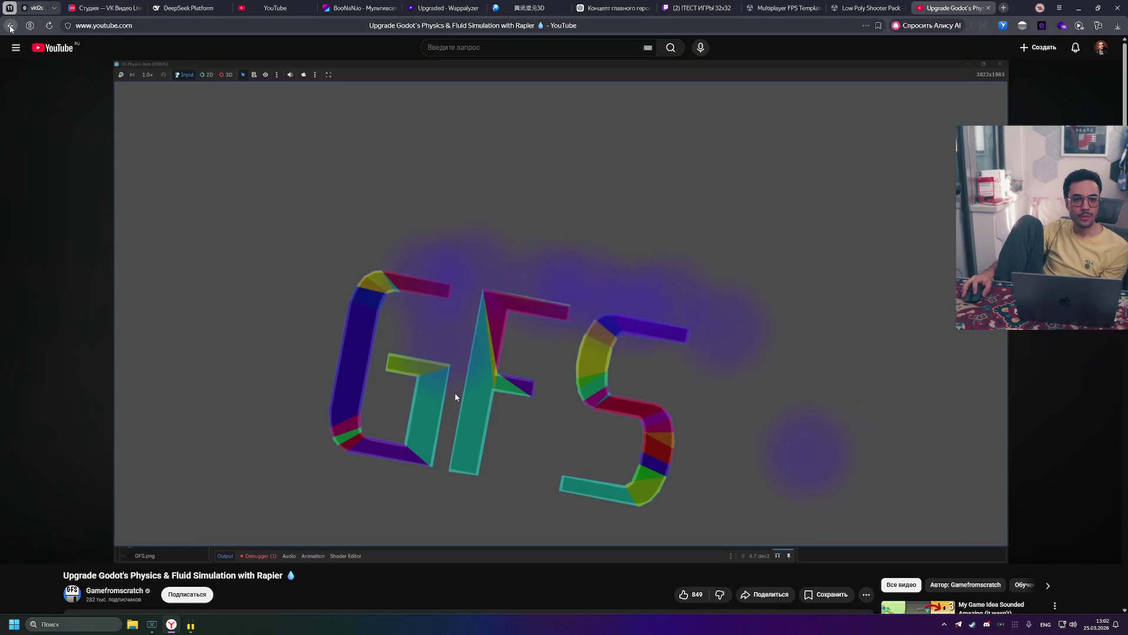
left_click(10, 26)
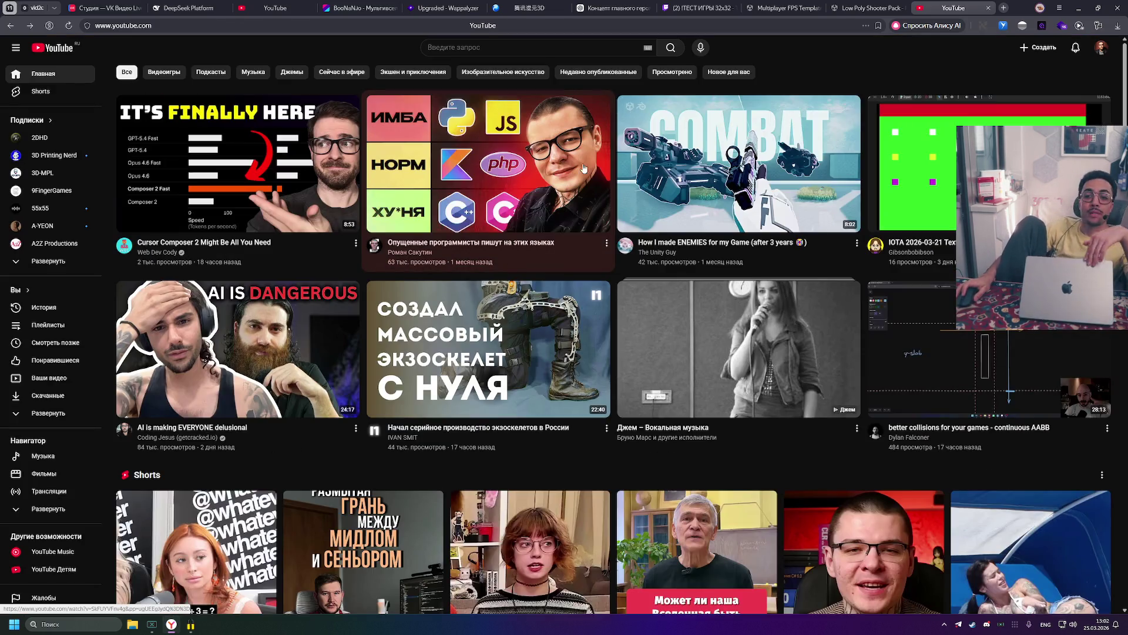
mouse_move(550, 262)
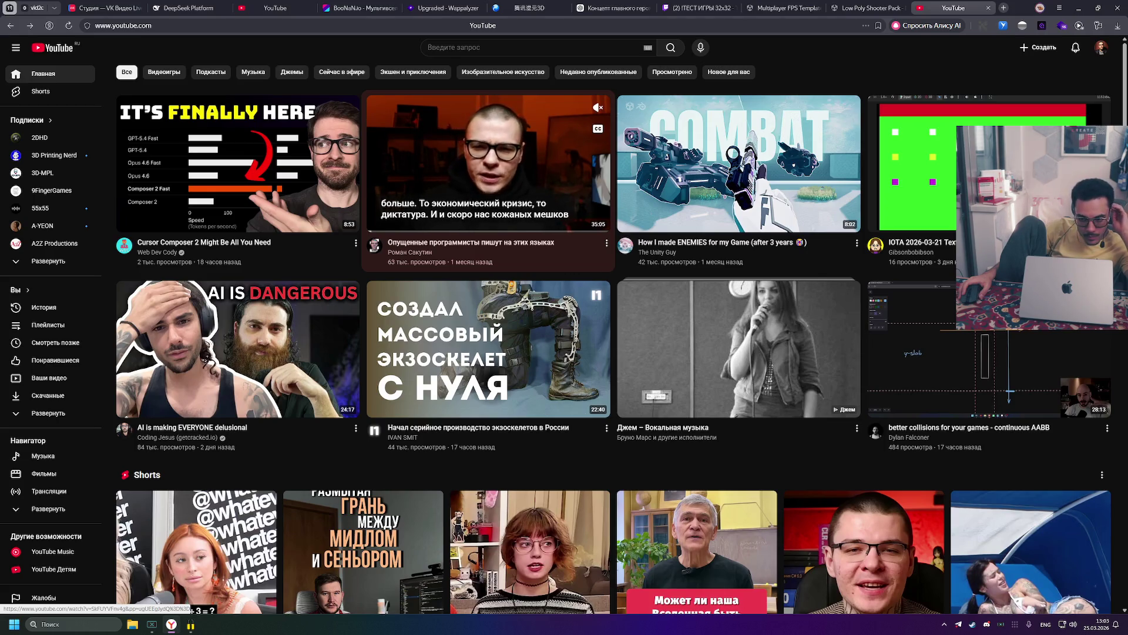
scroll(463, 173, "down", 3)
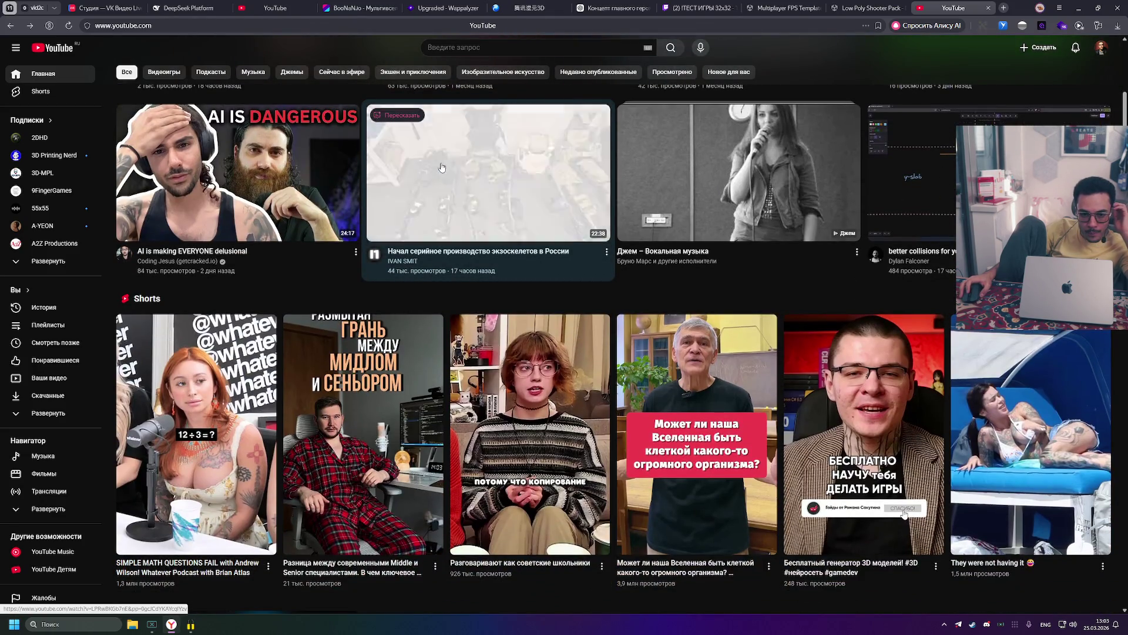
mouse_move(442, 168)
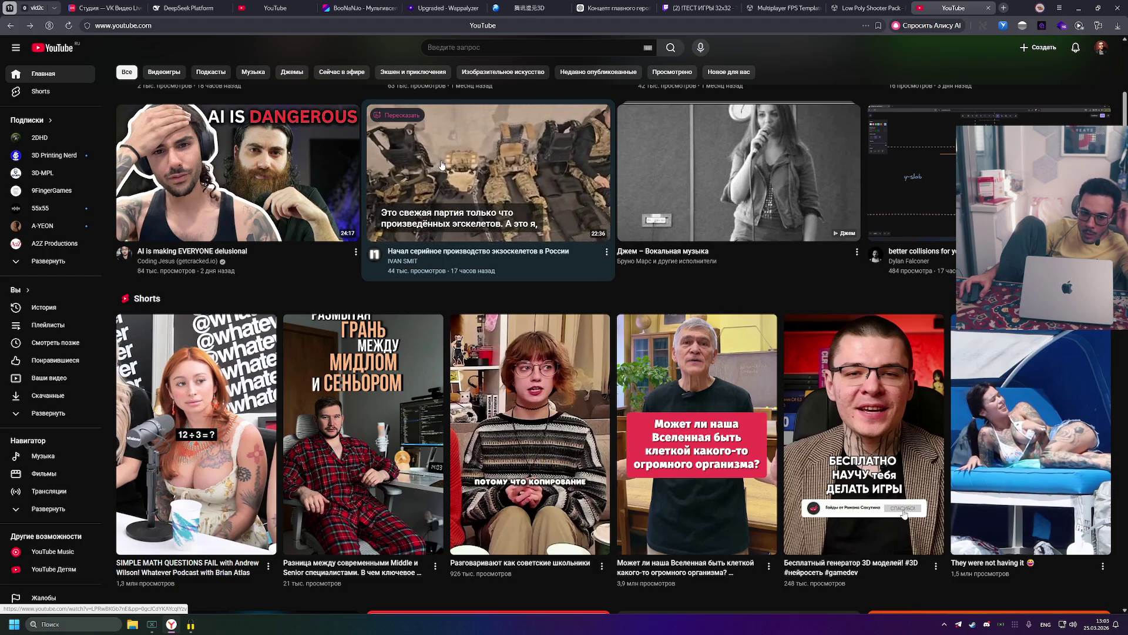
scroll(443, 168, "up", 3)
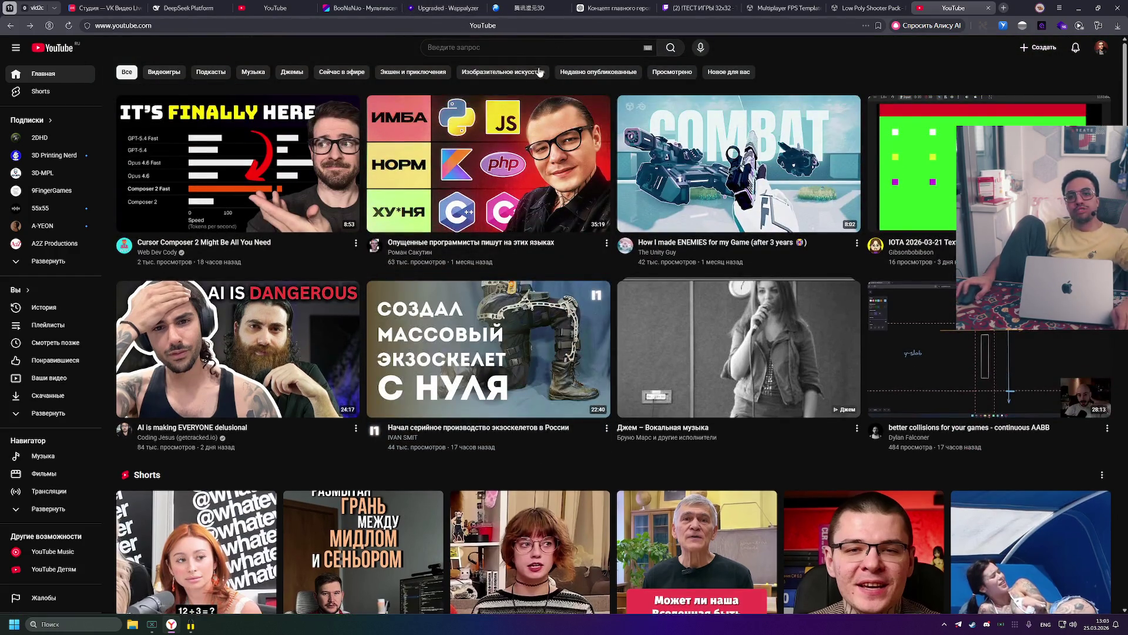
Step: Search YouTube for 'godot physics destruction'
left_click(537, 49)
type("go")
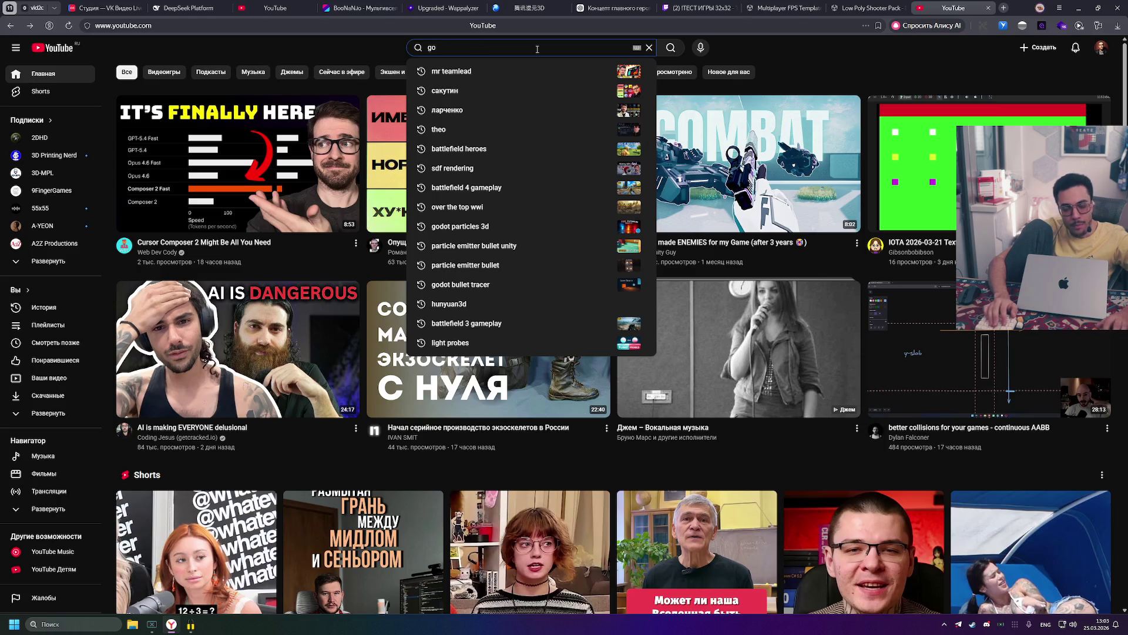
type("dot phy")
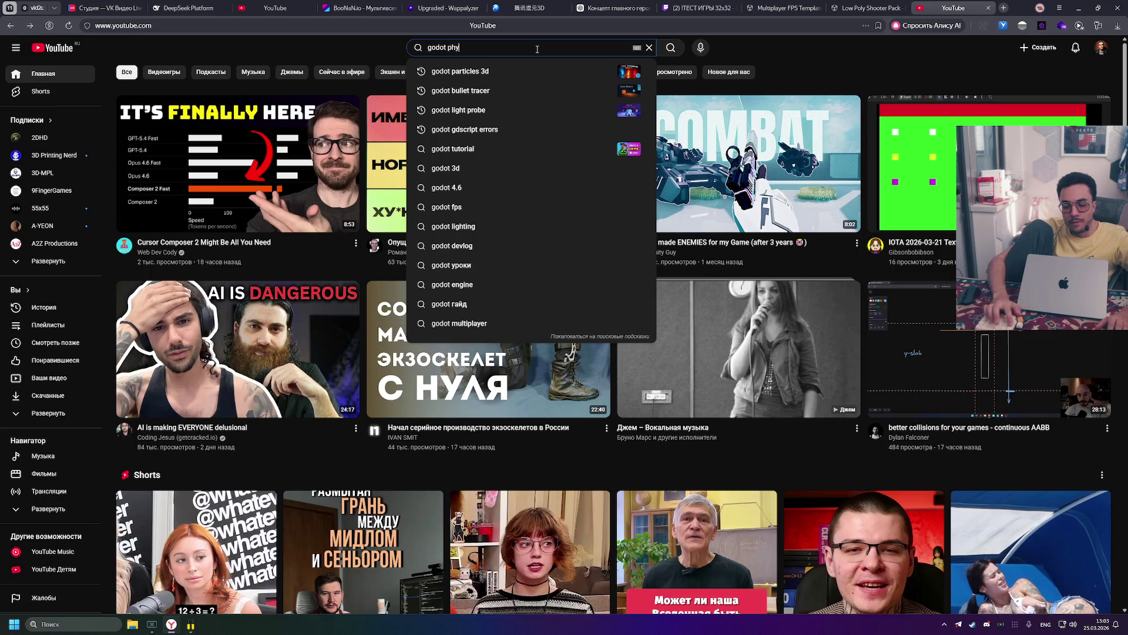
type("sics de")
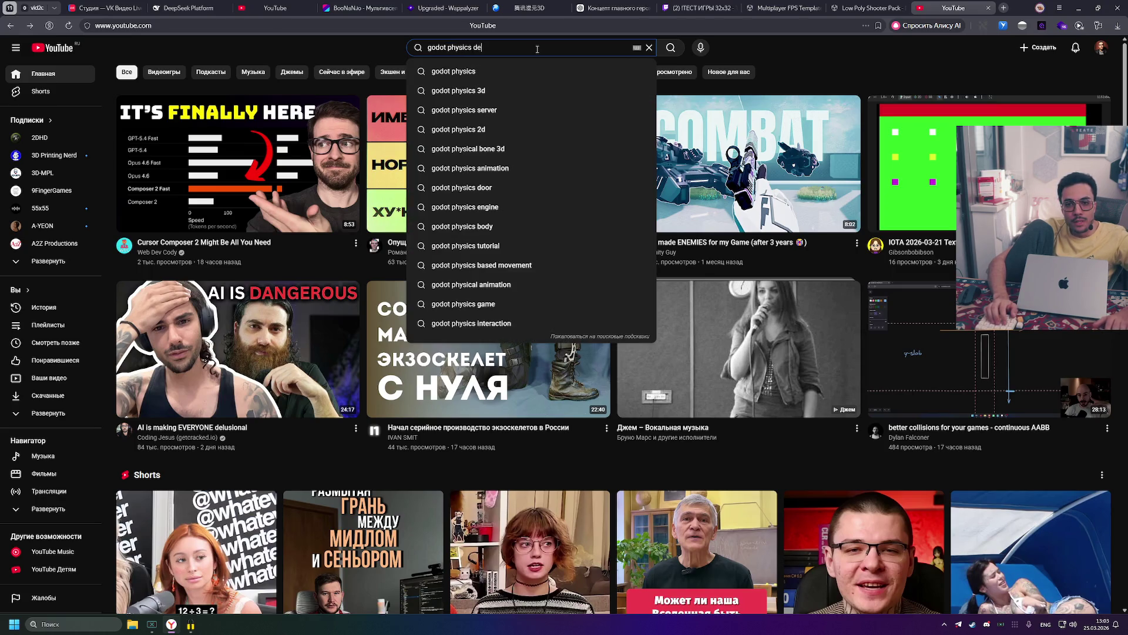
type("c")
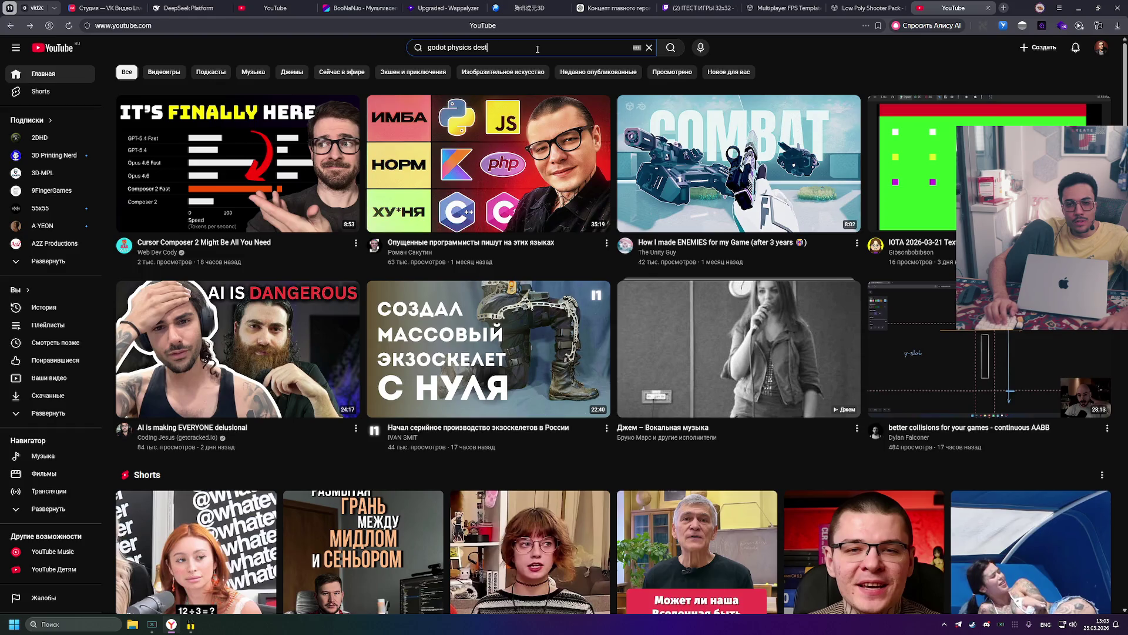
type("on")
key("Return")
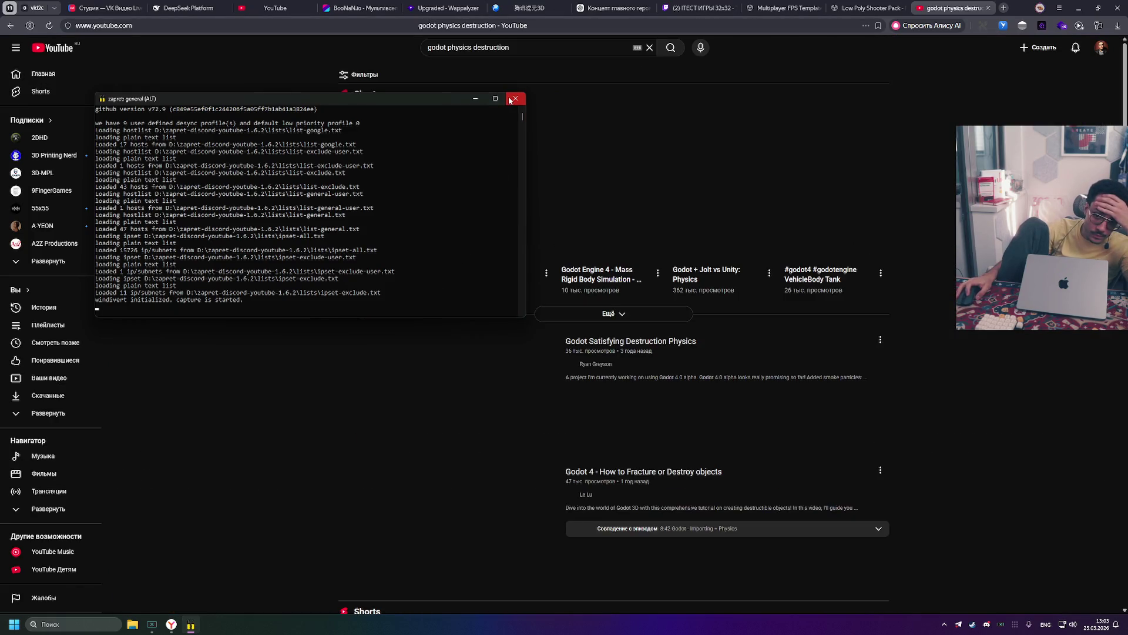
Step: Close the zapret console and open the zapret-discord-youtube-1.6.2 folder from the desktop
left_click(515, 99)
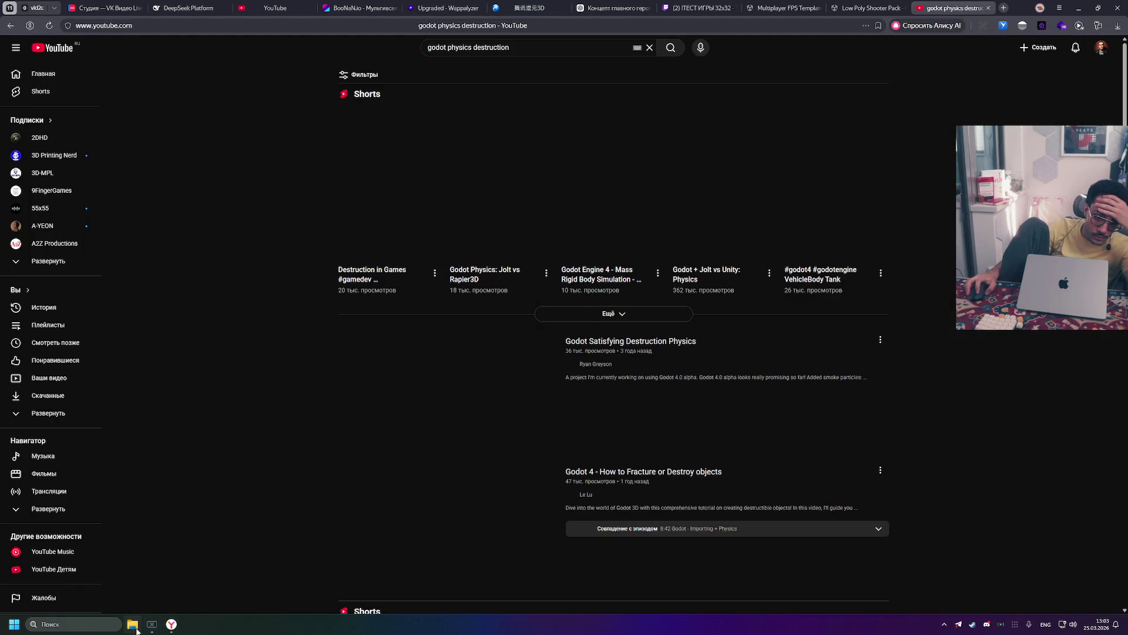
left_click(1085, 10)
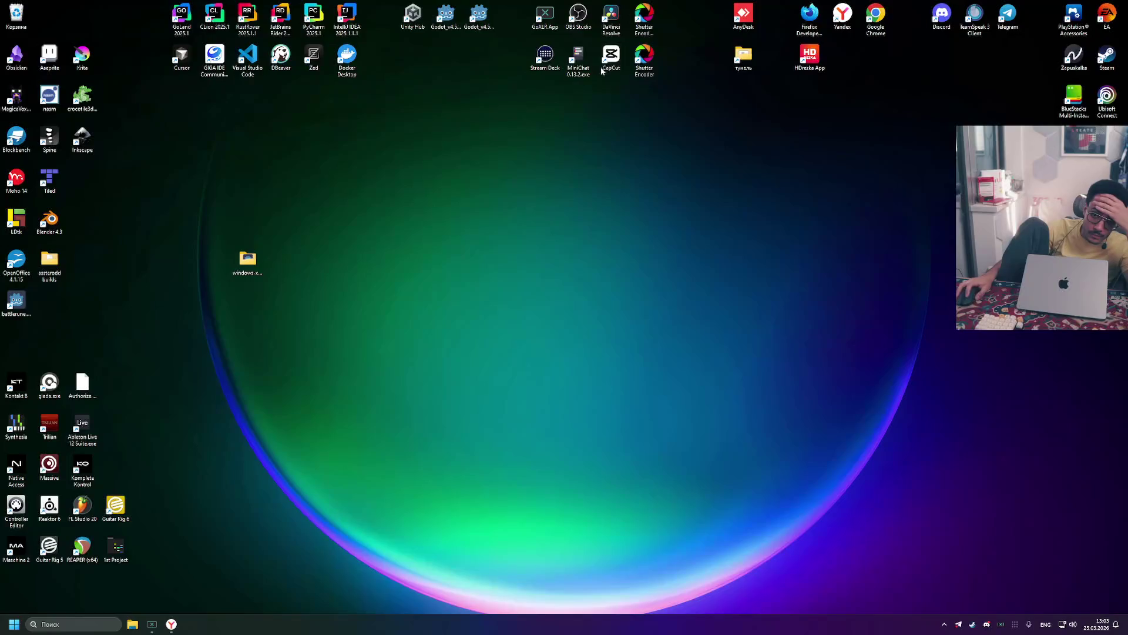
double_click(742, 68)
Step: Run general (ALT10).bat past the security warning, then return to the browser
scroll(311, 291, "down", 5)
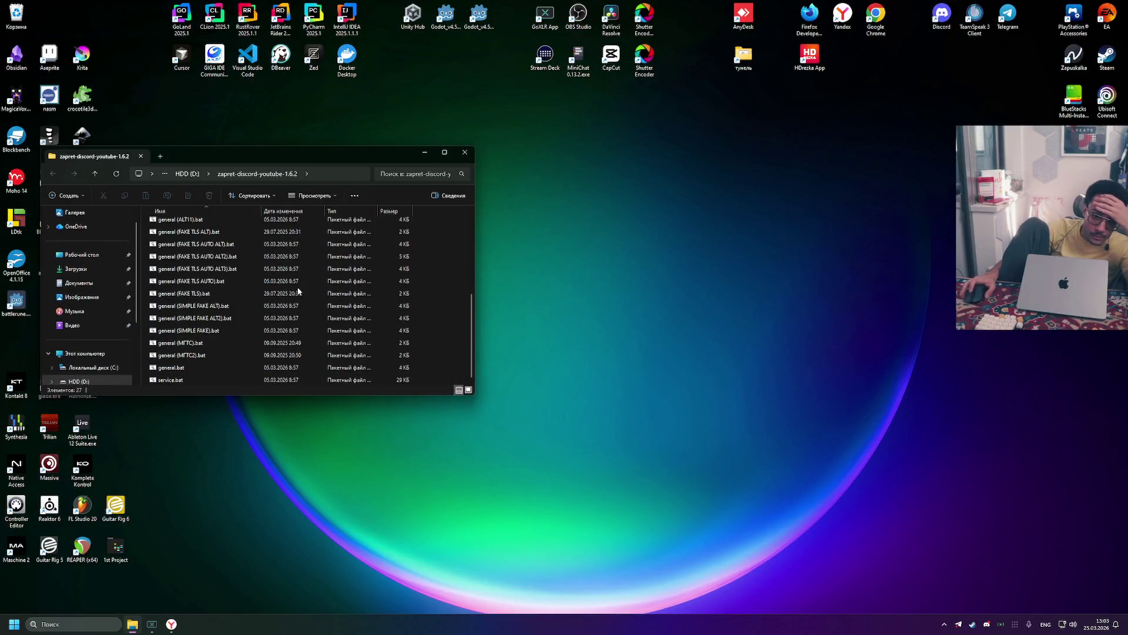
scroll(242, 324, "up", 4)
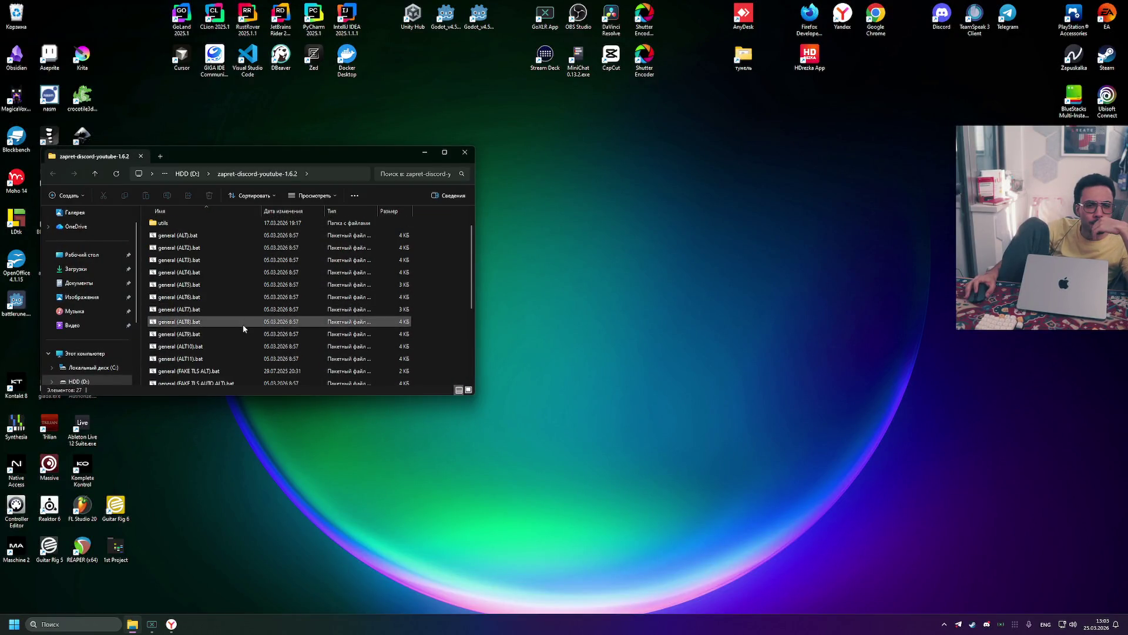
double_click(234, 346)
left_click(586, 327)
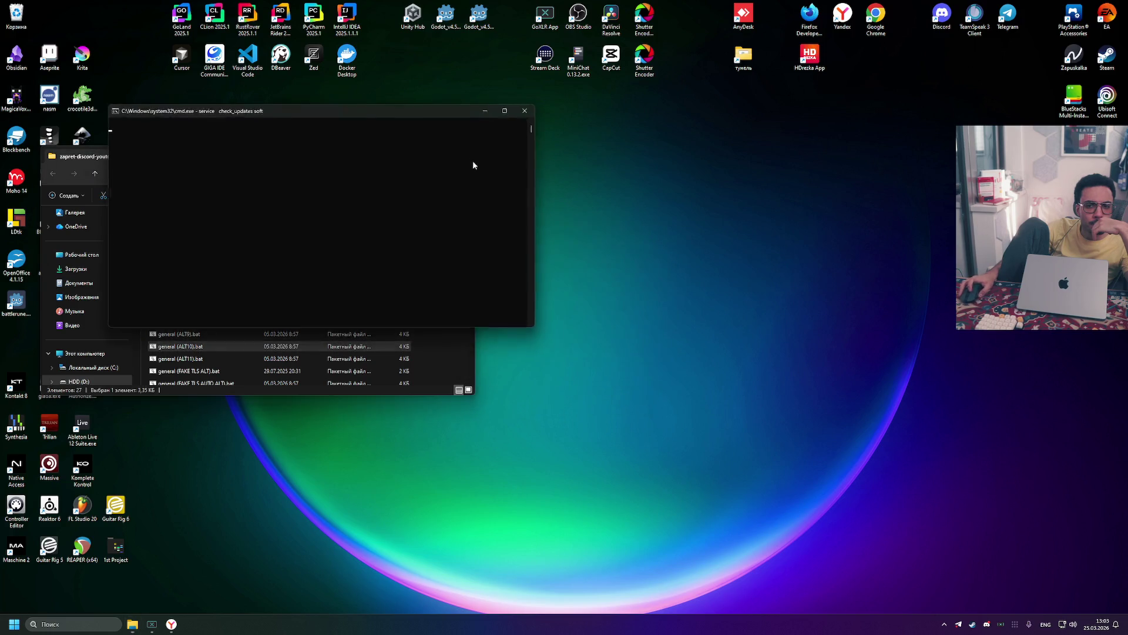
left_click(465, 151)
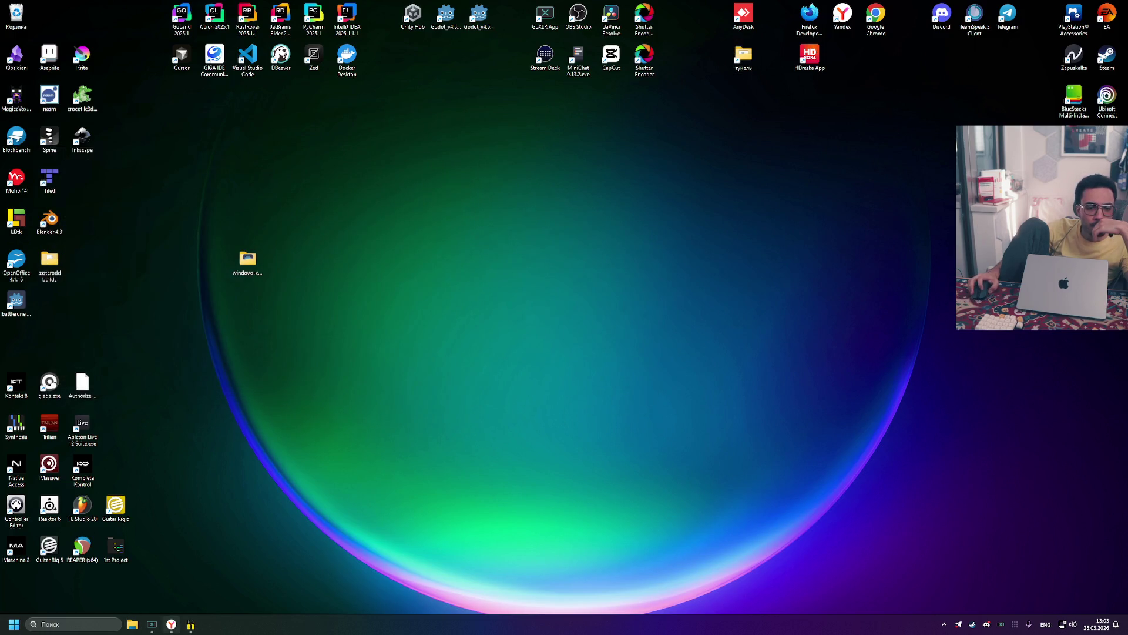
key("alt+Tab")
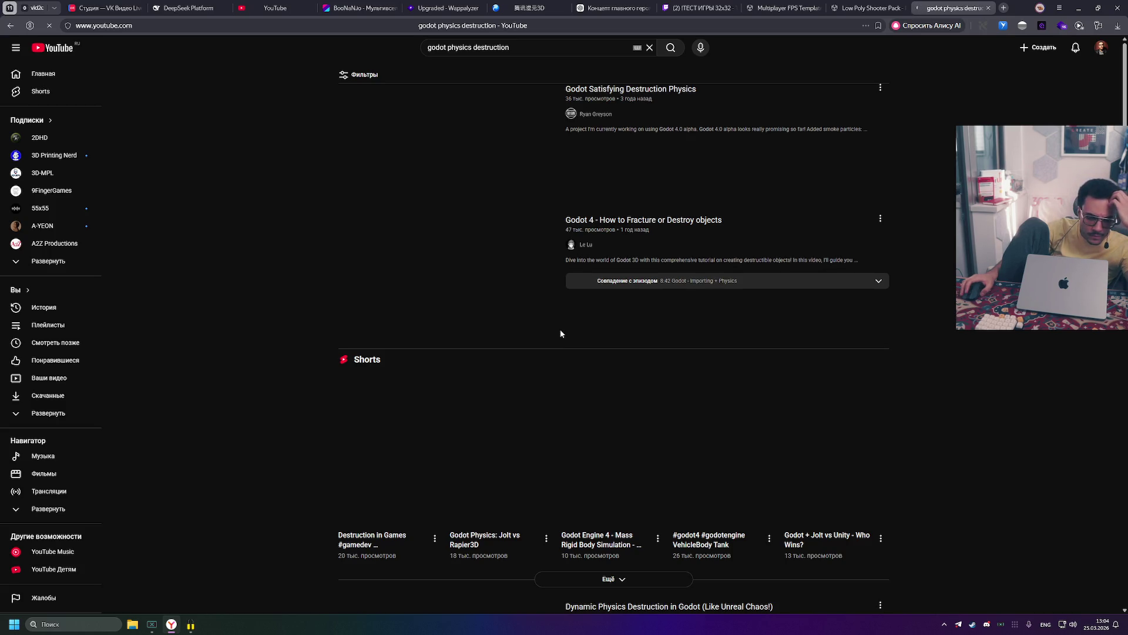
Step: Scroll the results and open How Games Do Destruction in a background tab
scroll(561, 333, "down", 3)
scroll(560, 333, "down", 15)
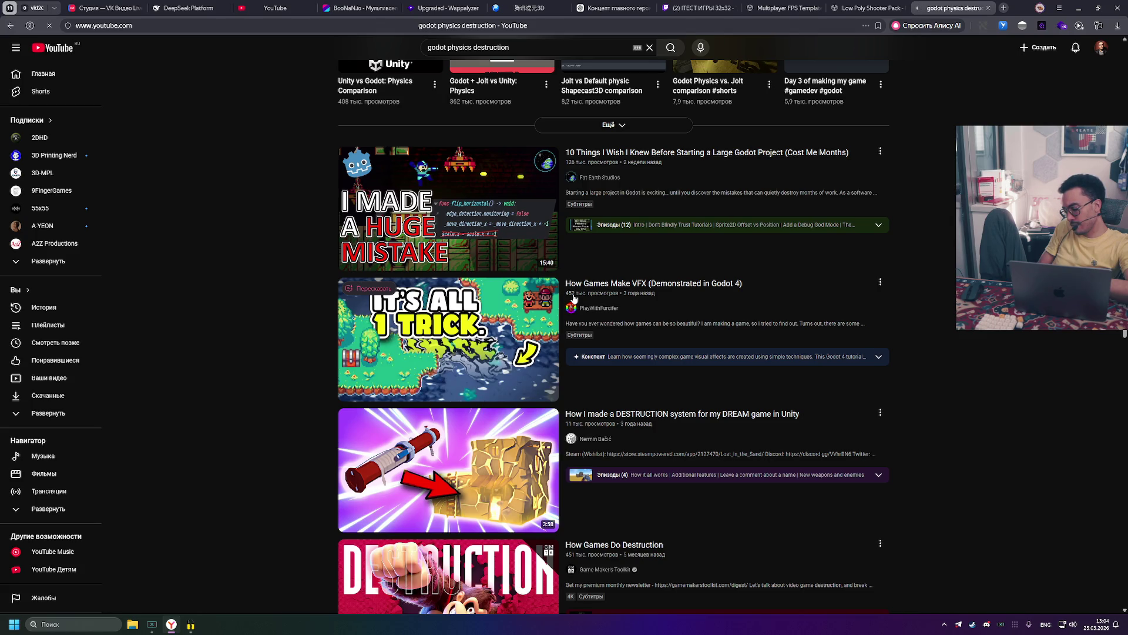
mouse_move(575, 298)
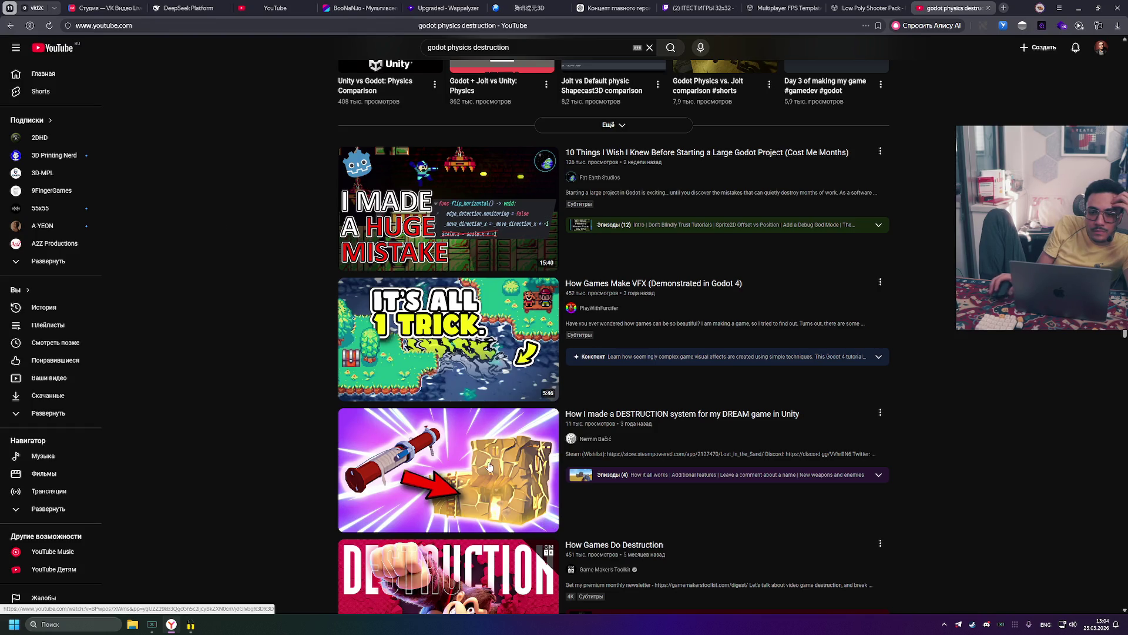
scroll(305, 441, "down", 3)
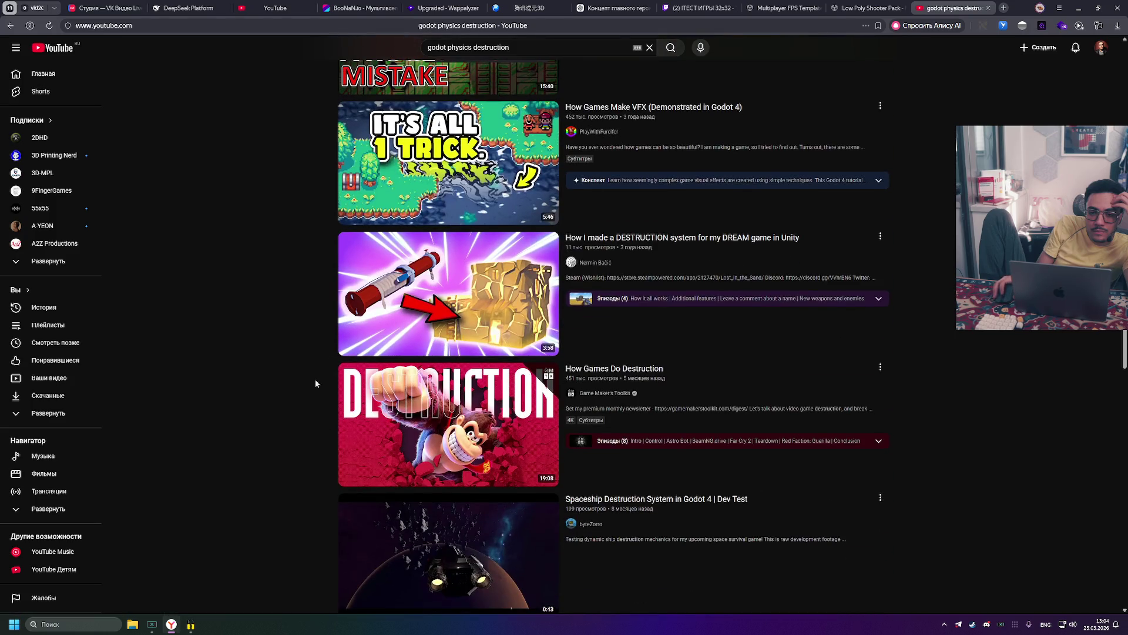
middle_click(495, 440)
Step: Open the DESTRUCTION system and spaceship break-apart videos in background tabs, then view the spaceship one
middle_click(446, 294)
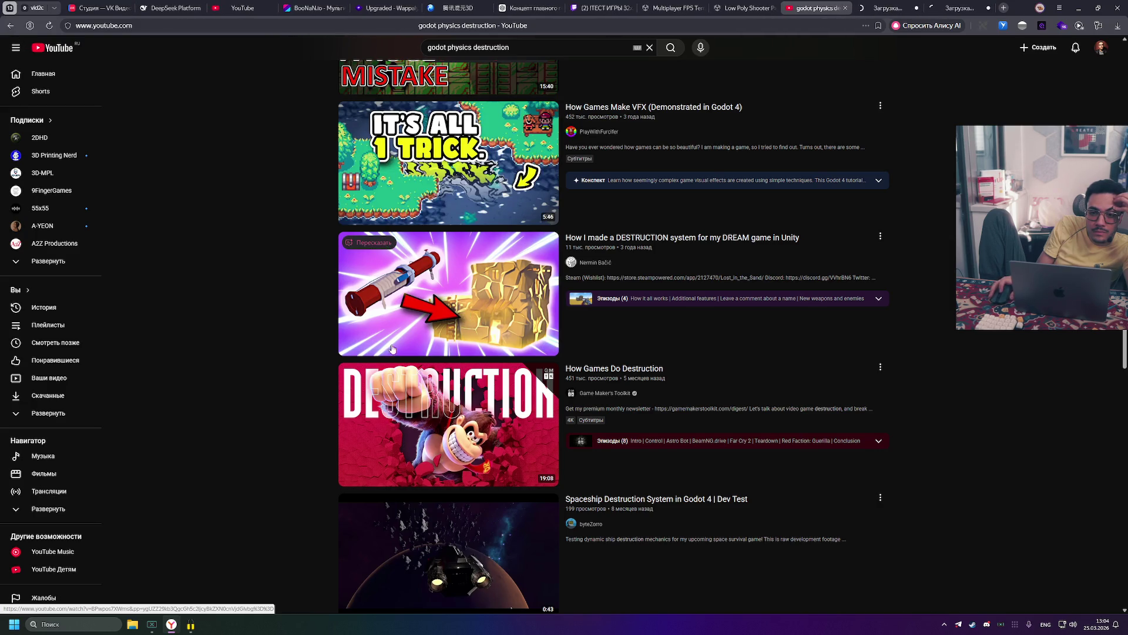
scroll(303, 355, "down", 6)
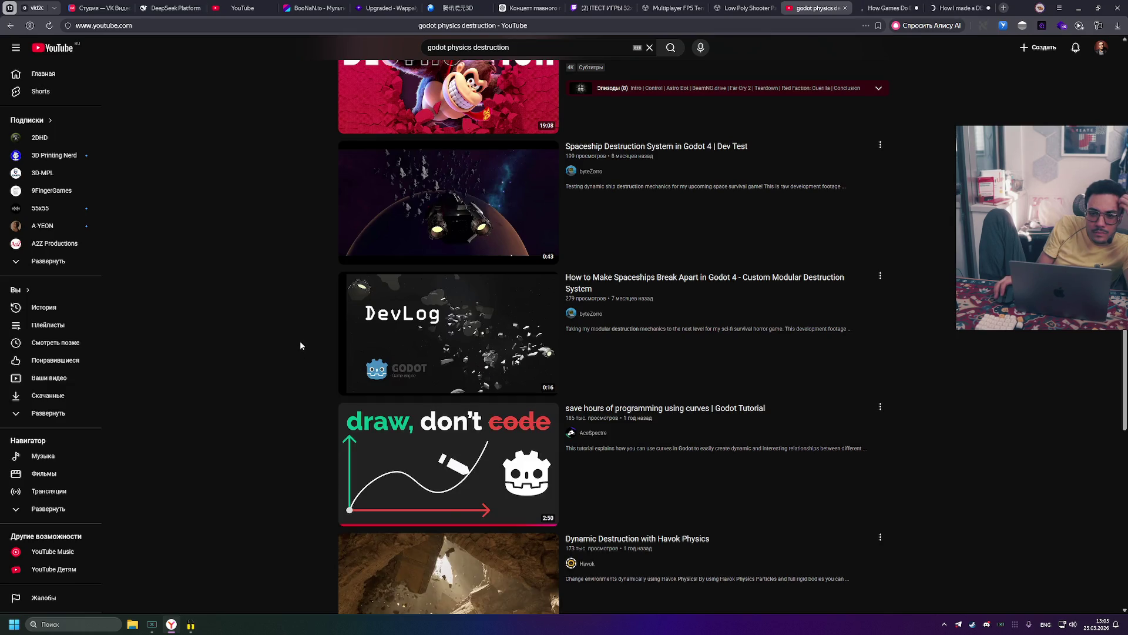
middle_click(358, 299)
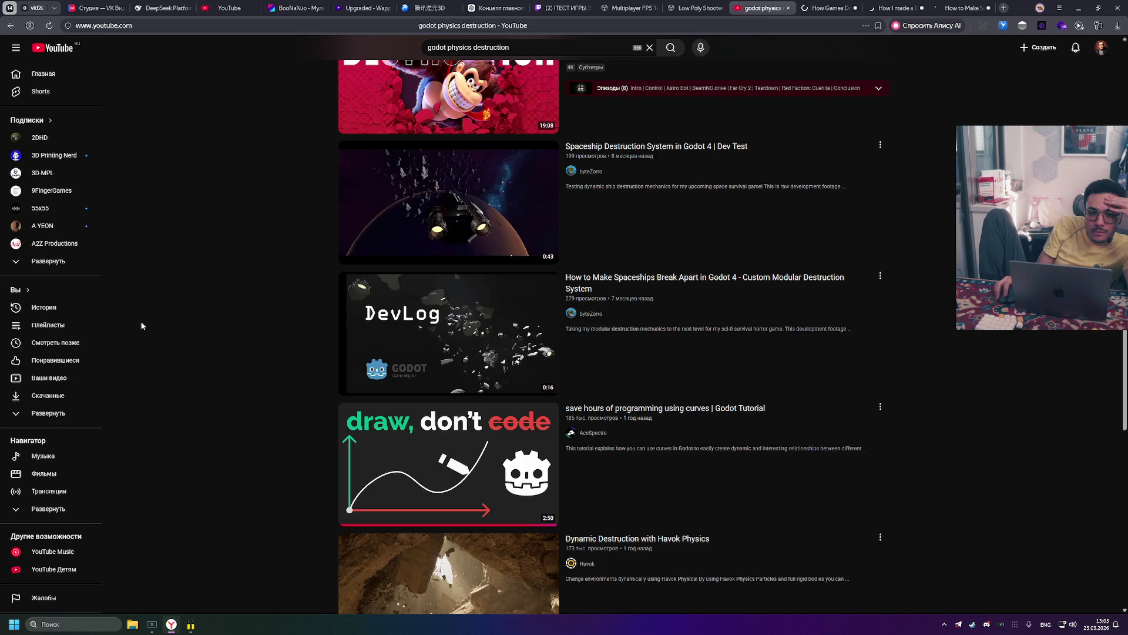
scroll(141, 322, "down", 3)
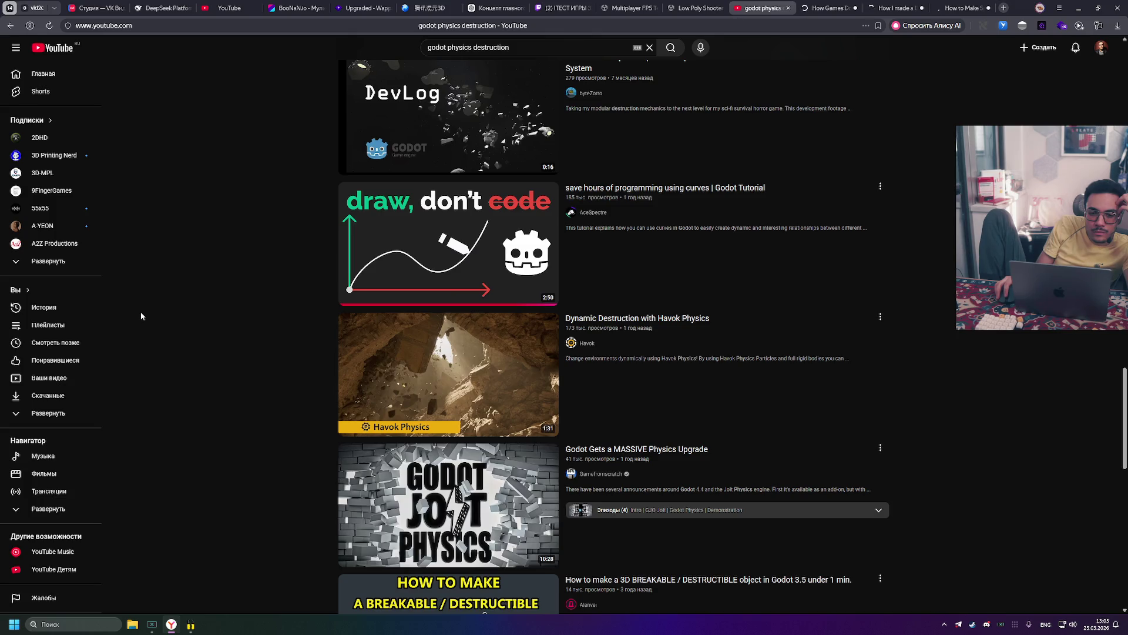
scroll(141, 316, "down", 3)
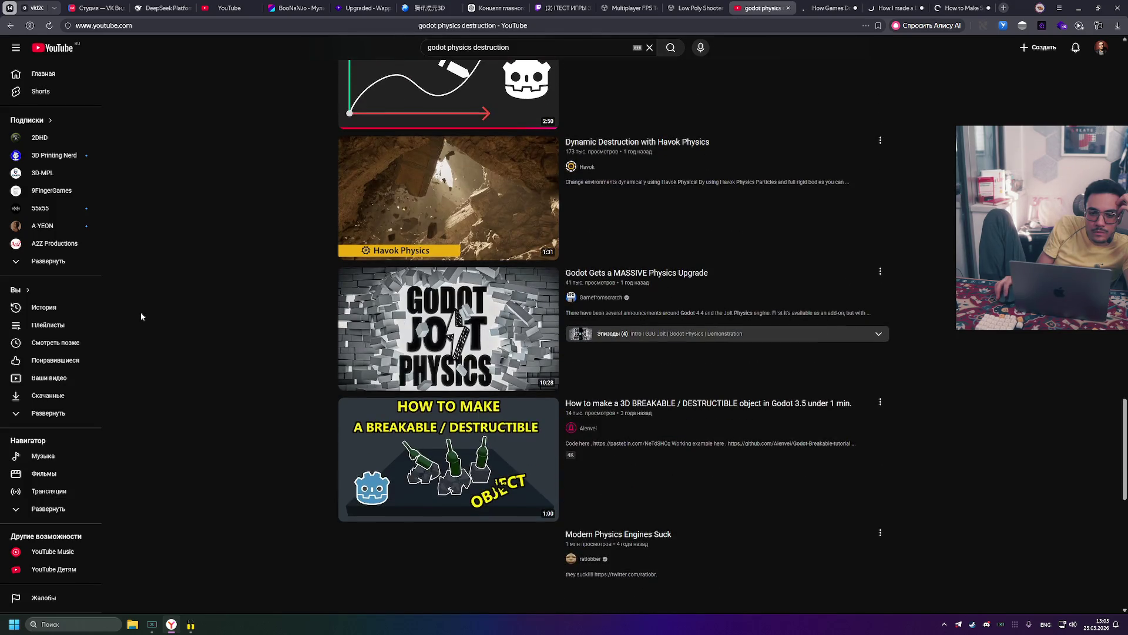
scroll(141, 316, "down", 4)
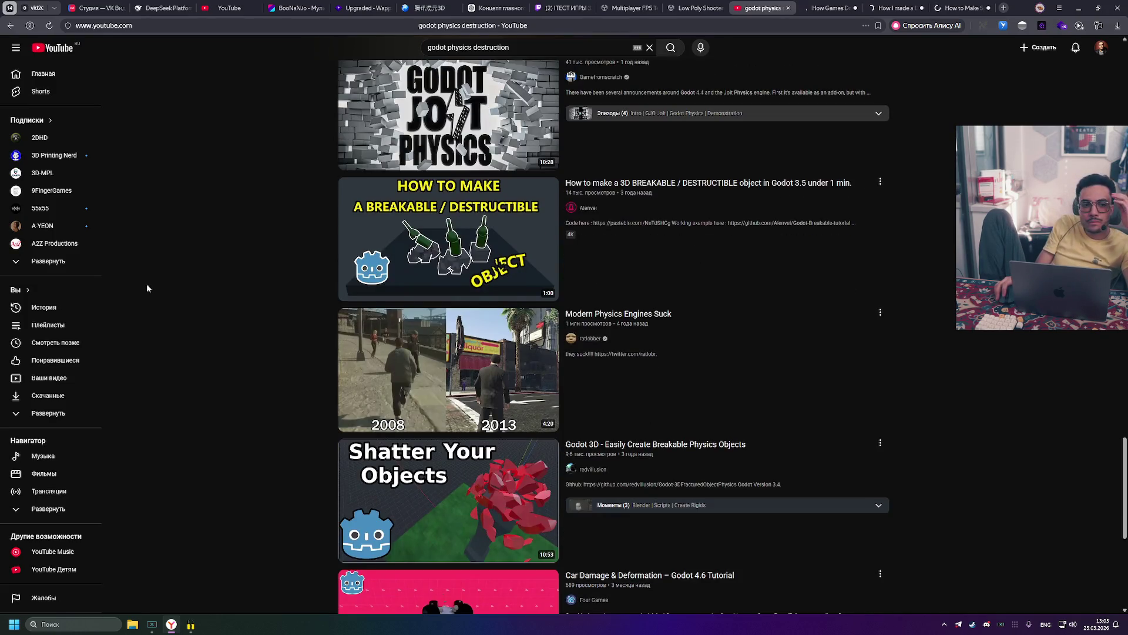
left_click(940, 6)
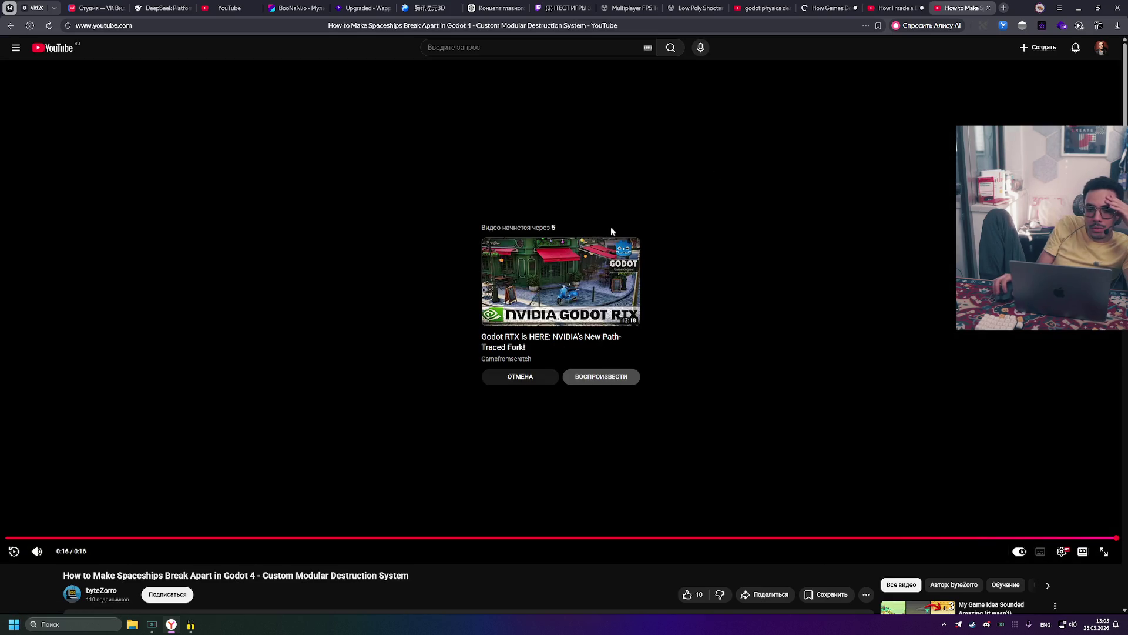
Step: Close the finished 16-second spaceship clip's tab to reach the DESTRUCTION system video
middle_click(970, 4)
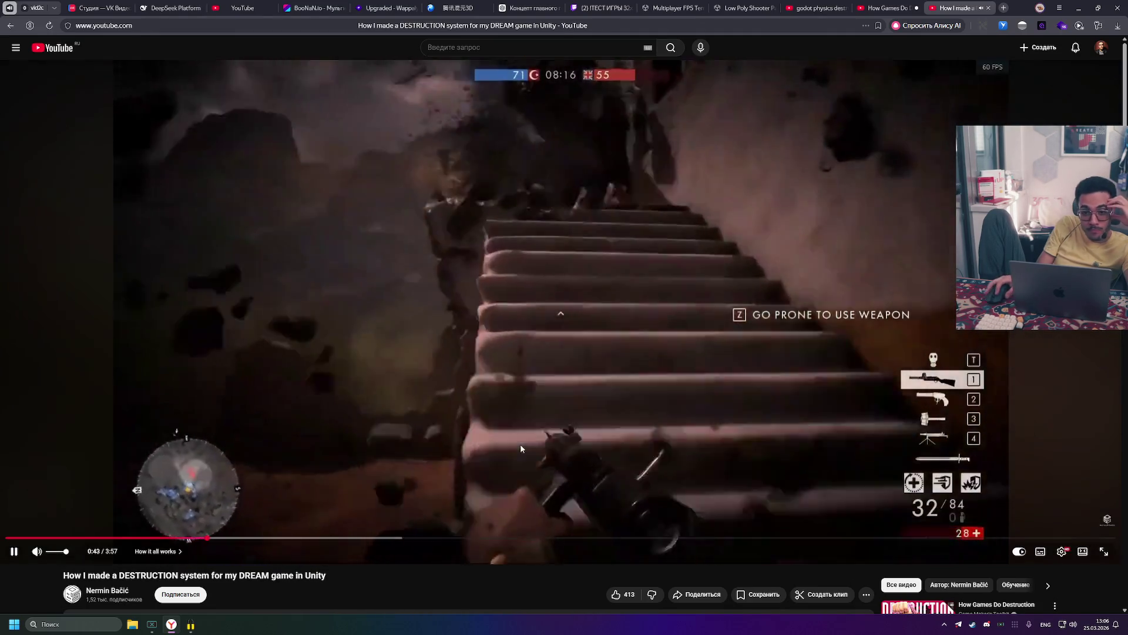
Step: Pause the Unity DESTRUCTION system video at 0:43 of 3:57
left_click(465, 430)
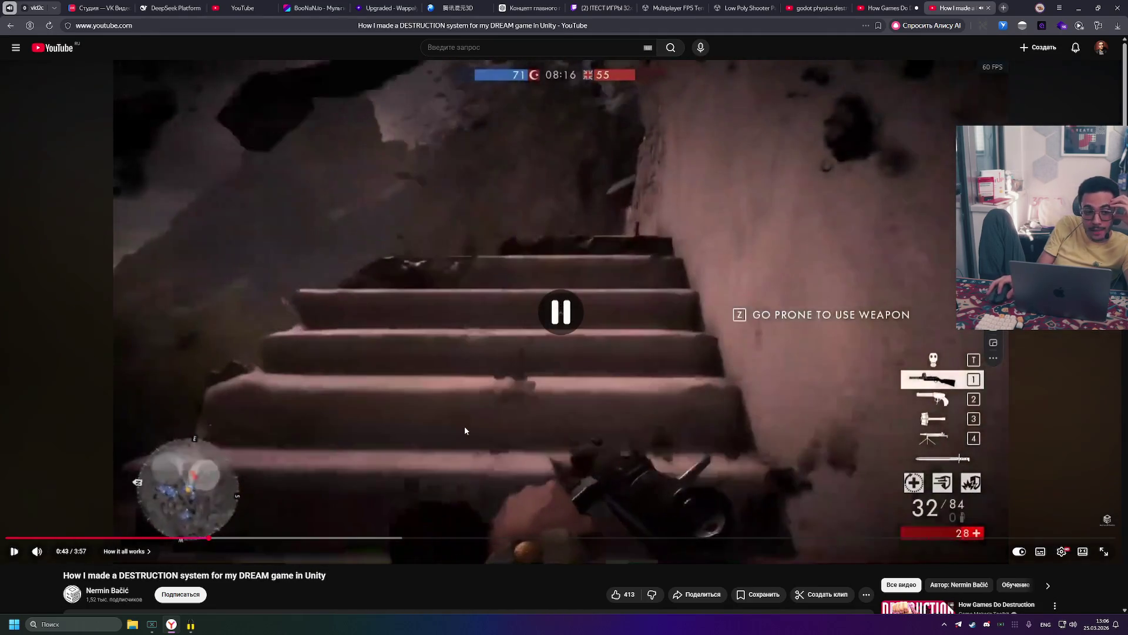
Step: Resume the DESTRUCTION video, pause at 1:12, resume, then pause on the fracture tool settings
left_click(470, 403)
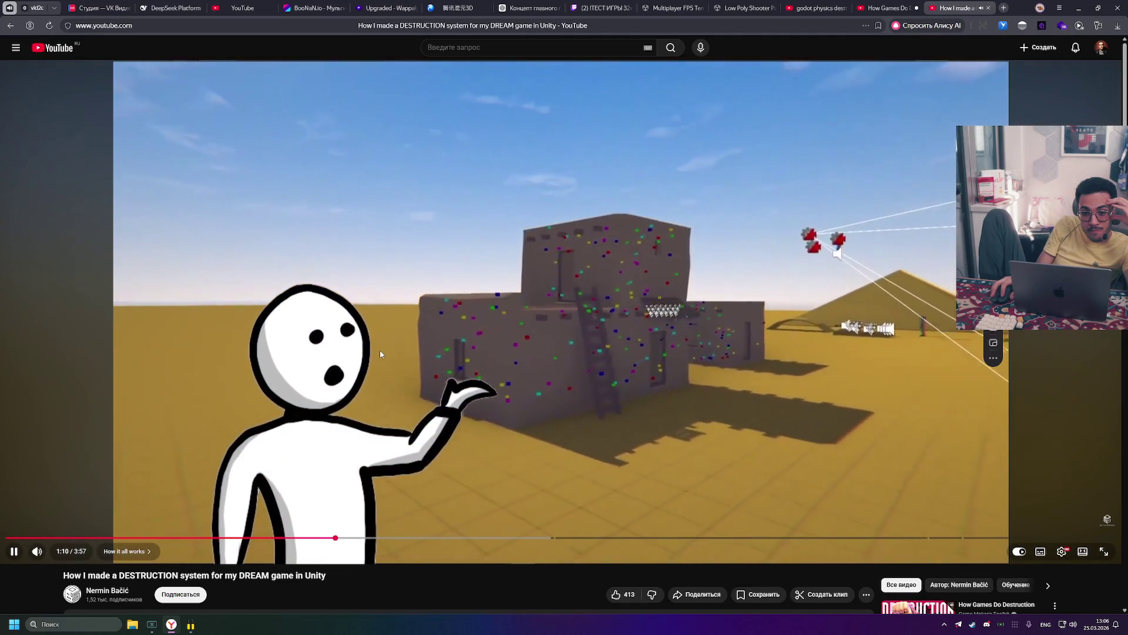
left_click(413, 299)
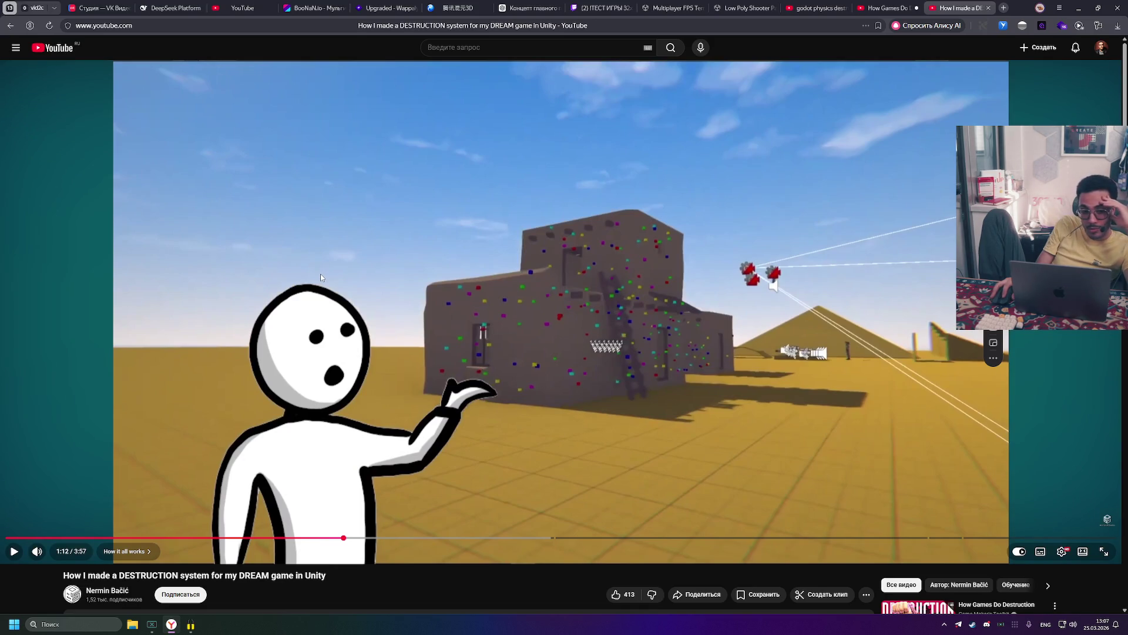
left_click(444, 373)
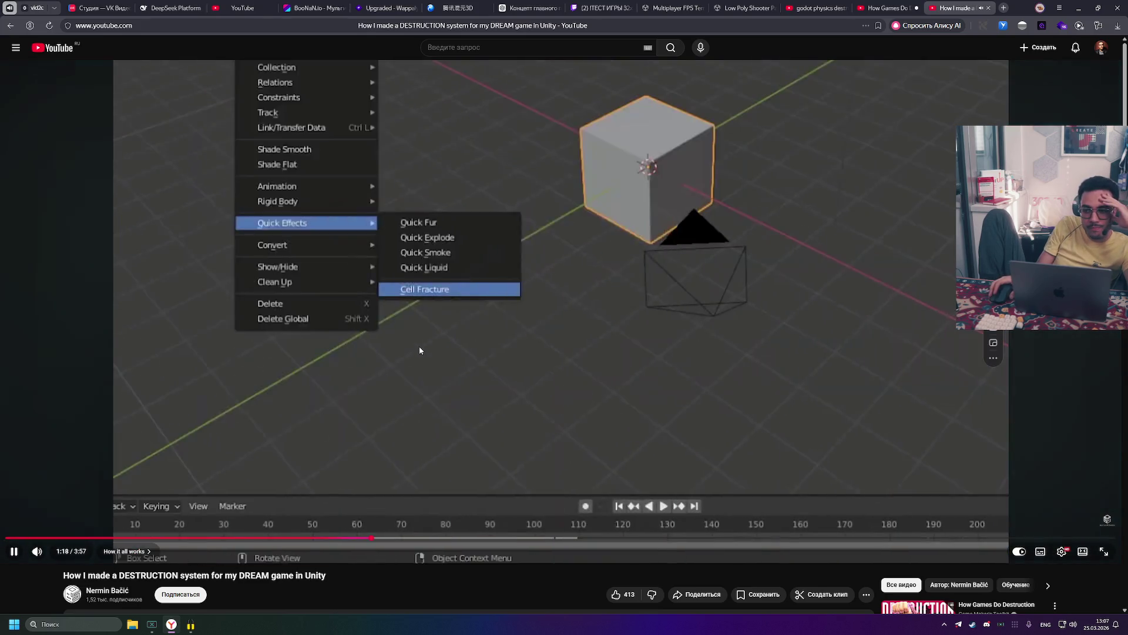
left_click(472, 346)
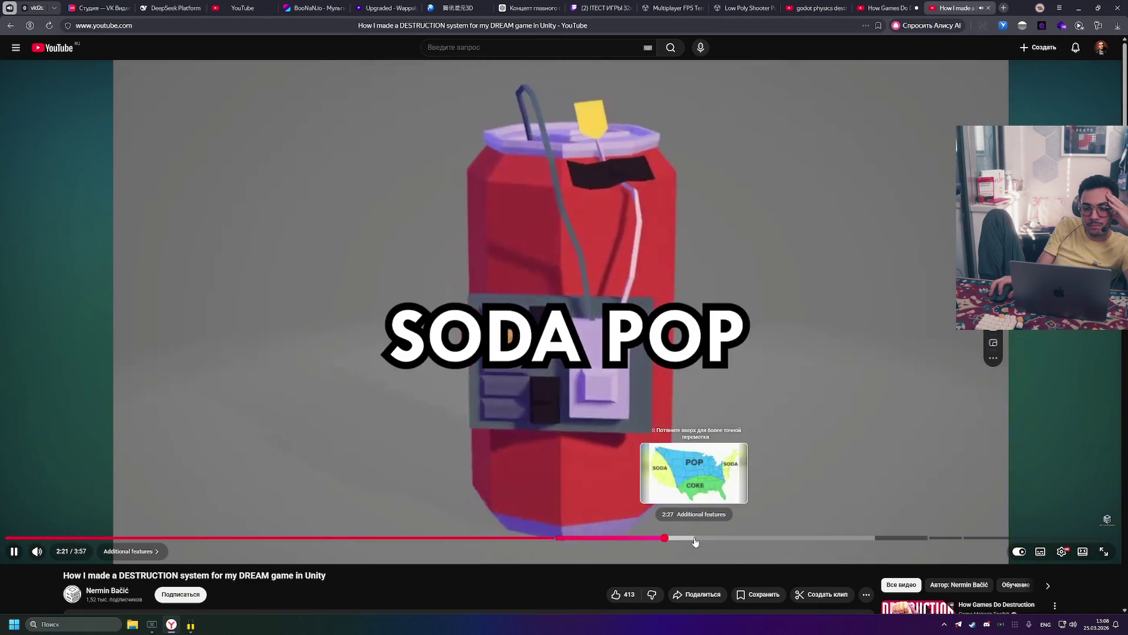
Step: Seek the Unity video through 2:44, 3:03, 3:06, 3:20 and 3:27 to 3:42, then pause
left_click(771, 538)
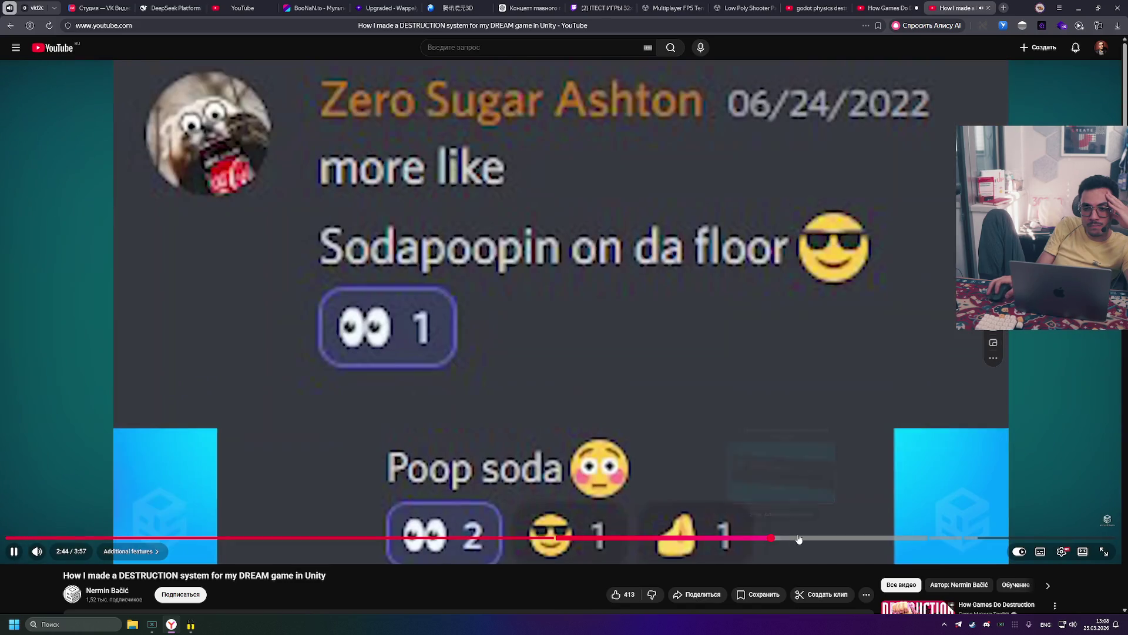
left_click(808, 538)
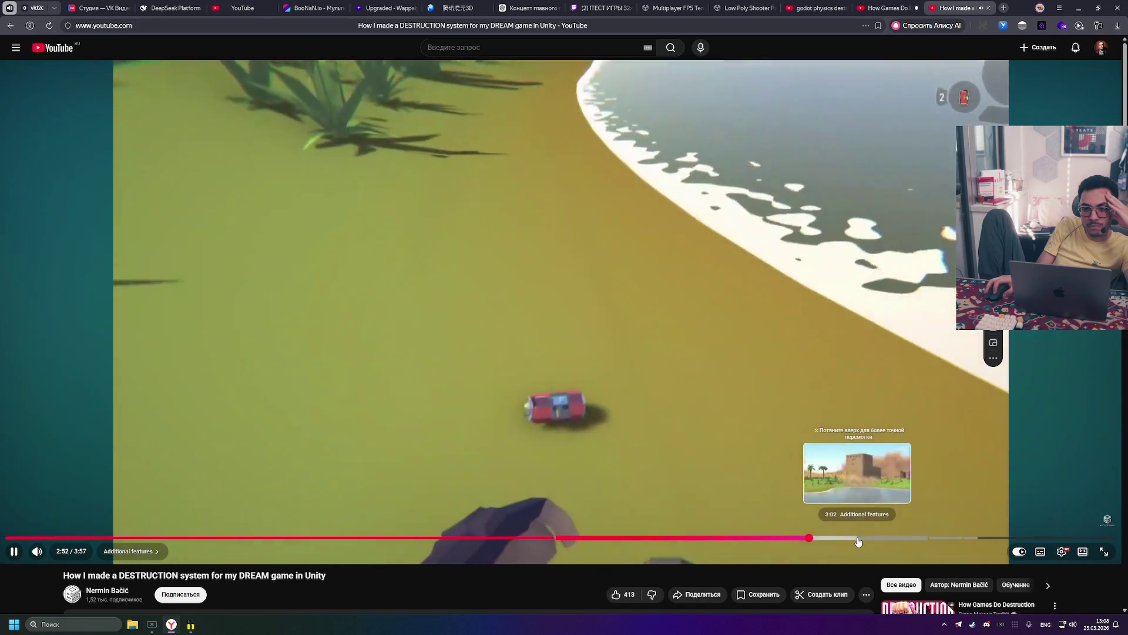
left_click(858, 538)
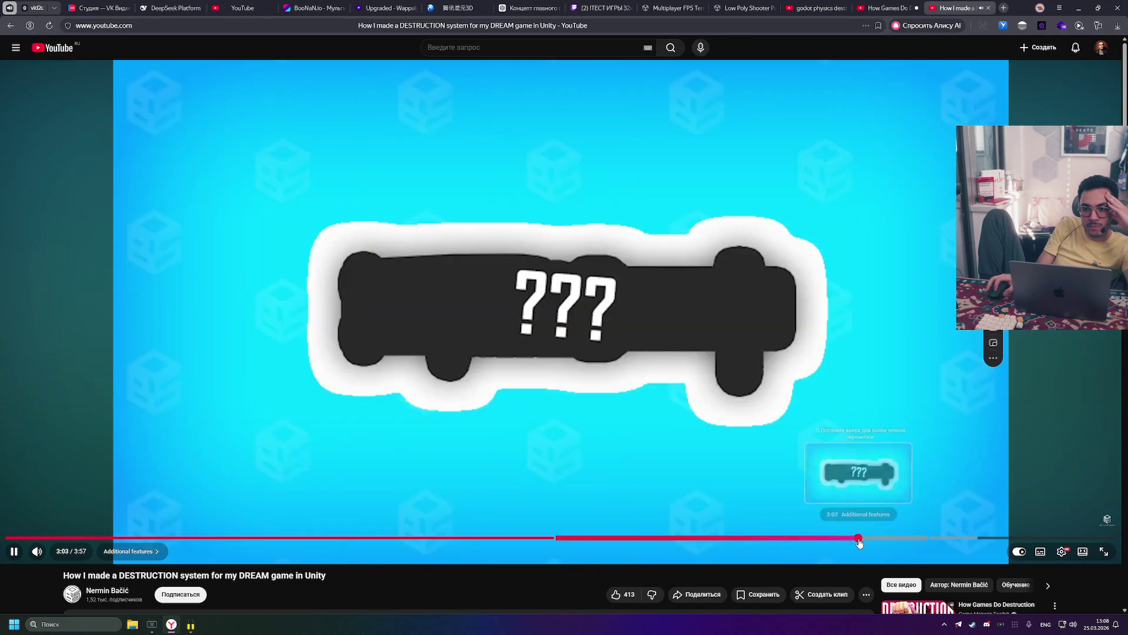
left_click(875, 538)
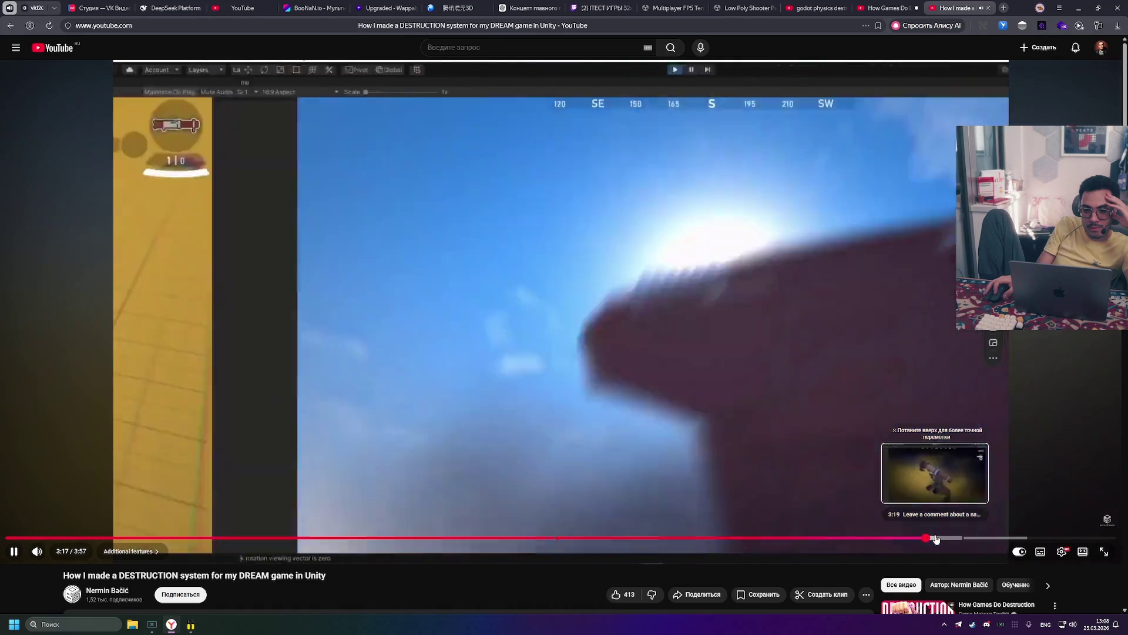
left_click(938, 537)
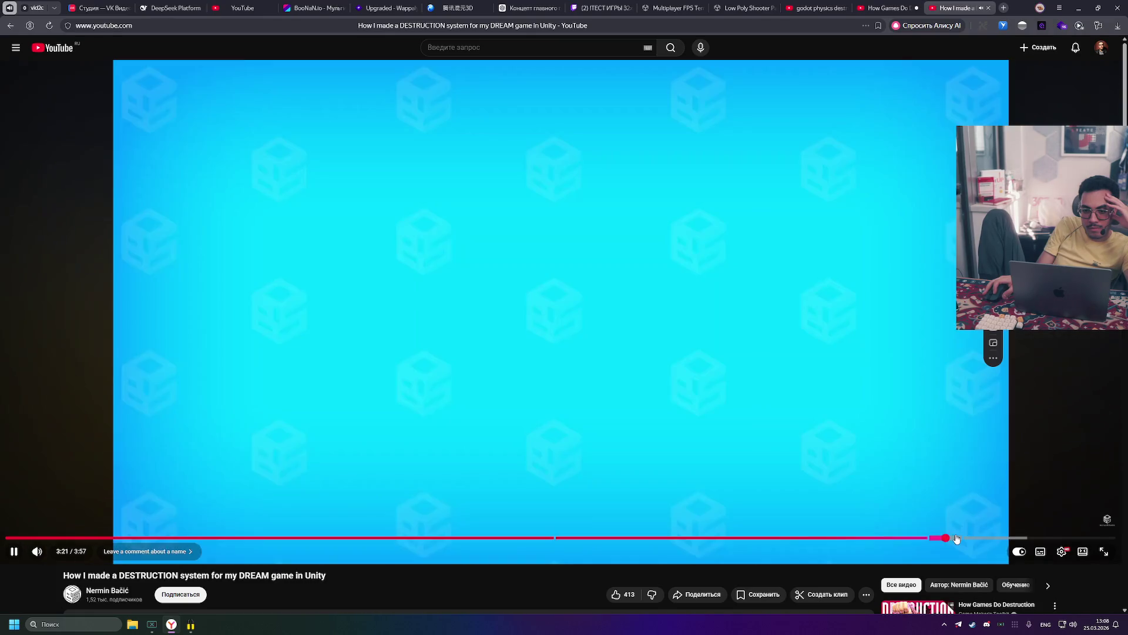
left_click(971, 538)
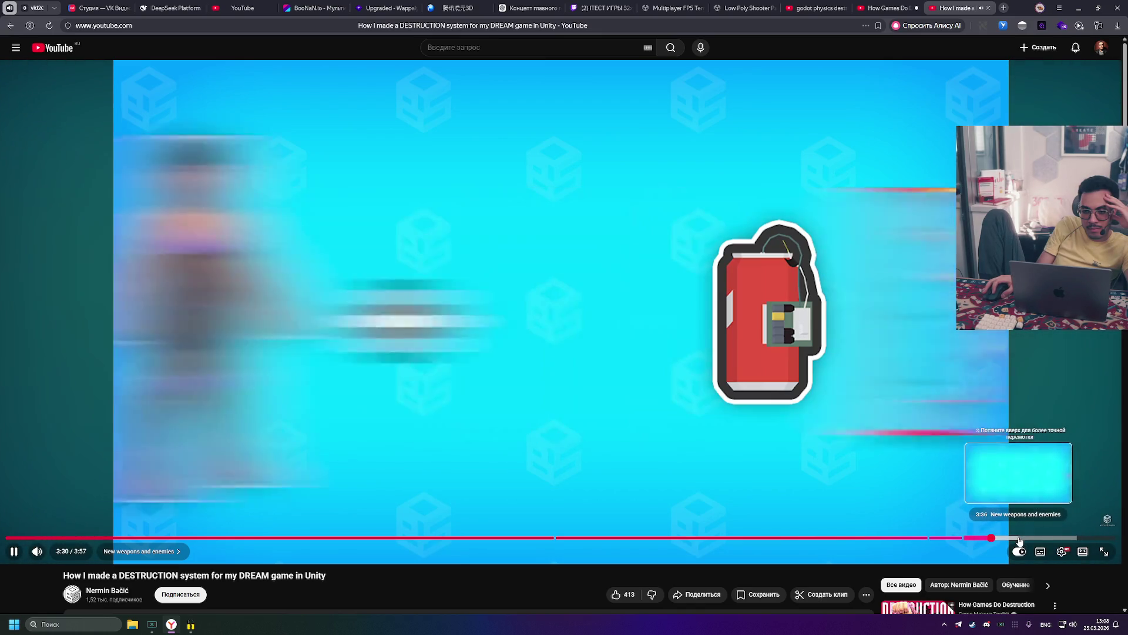
left_click(1027, 539)
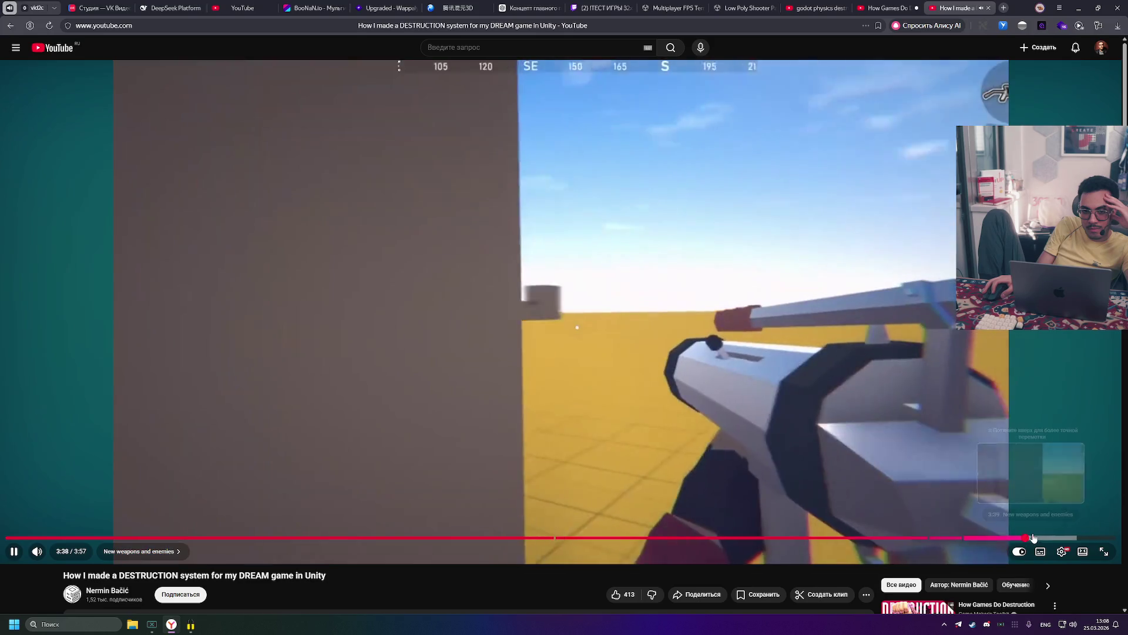
left_click(1042, 537)
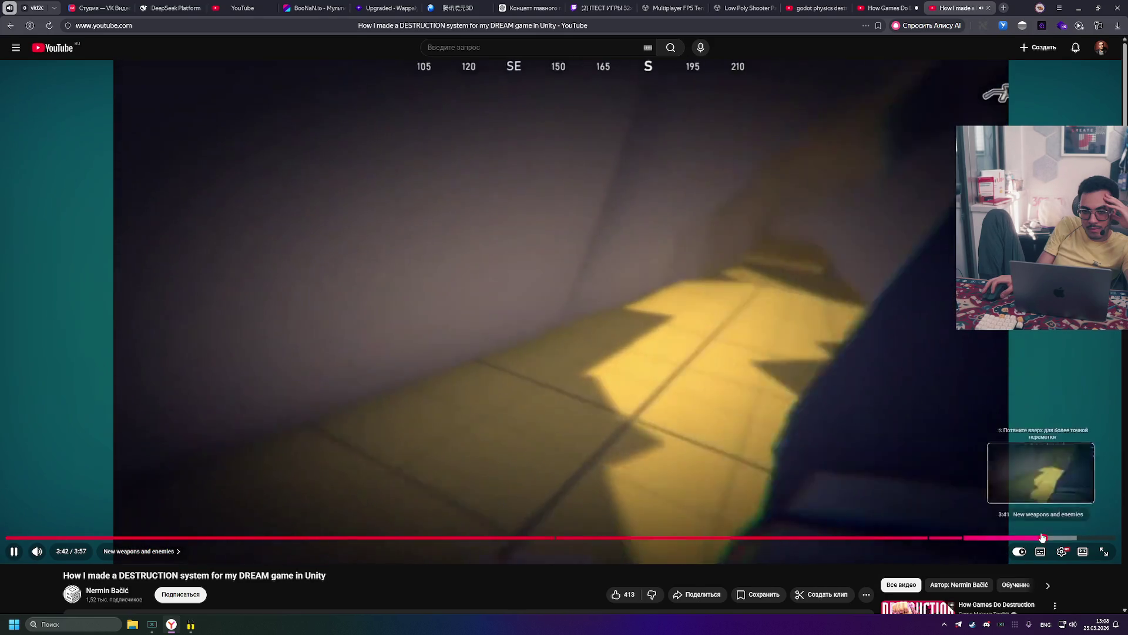
left_click(398, 507)
scroll(351, 467, "down", 10)
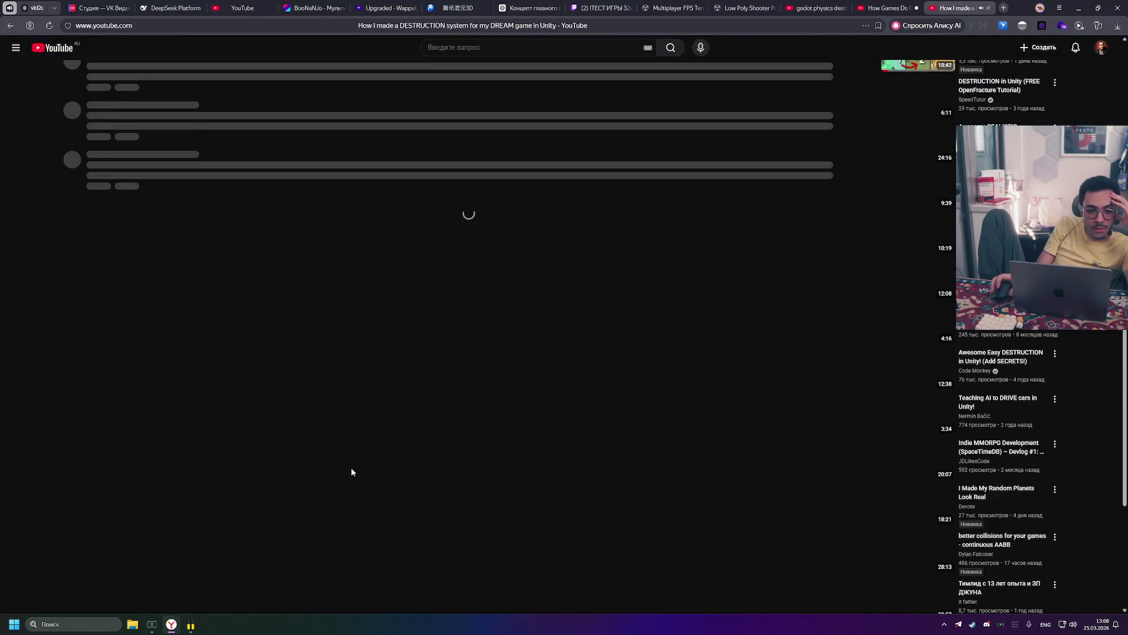
scroll(148, 282, "up", 4)
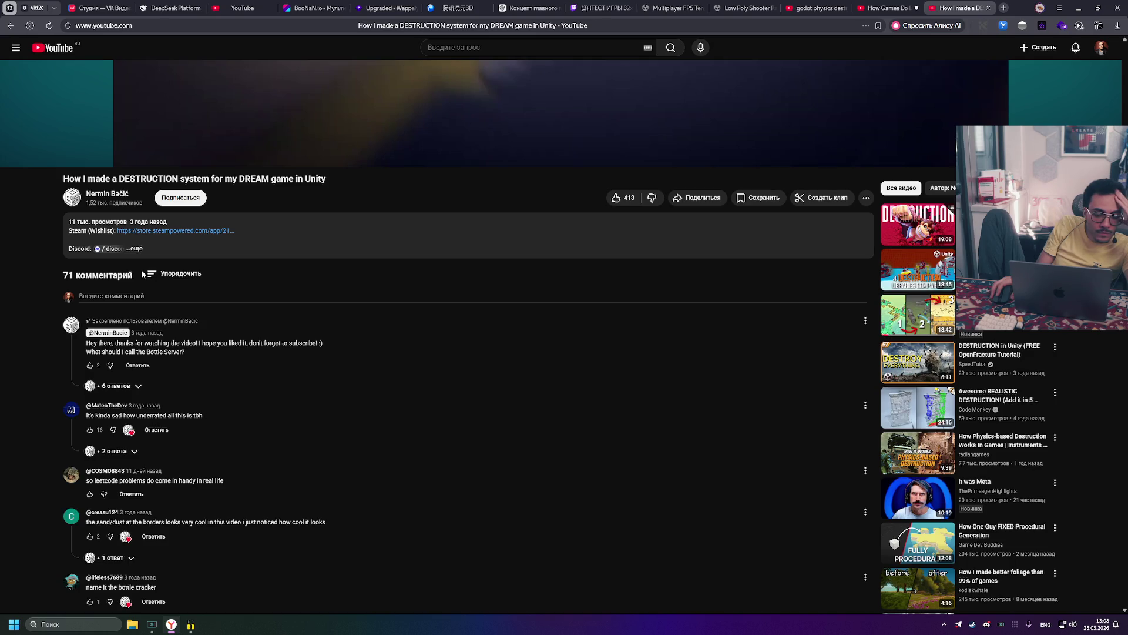
scroll(143, 274, "down", 3)
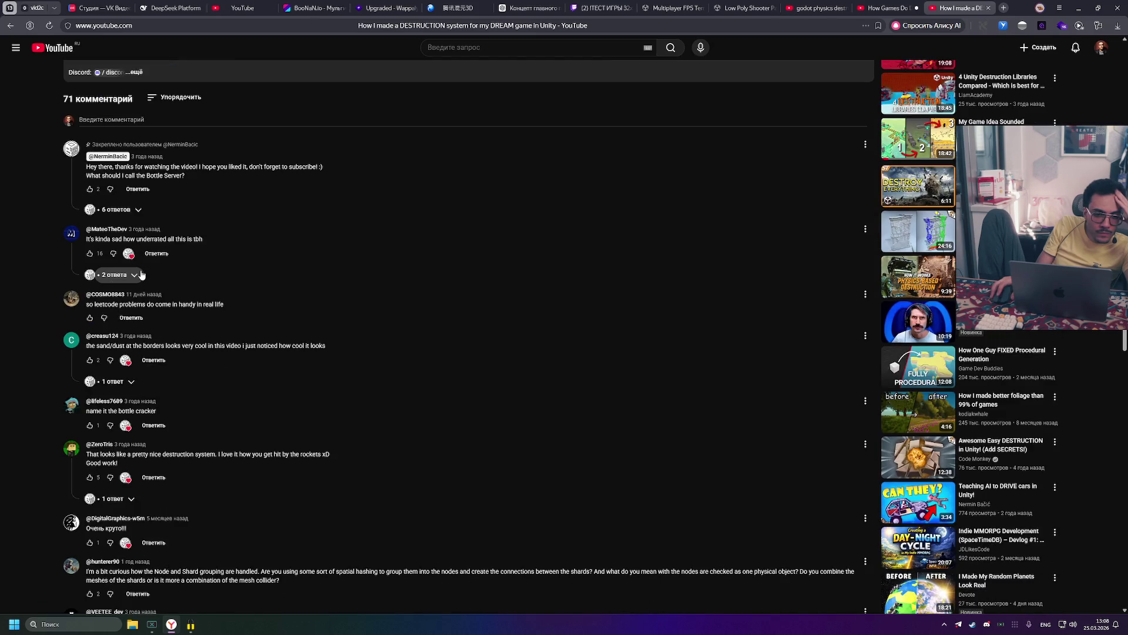
scroll(141, 275, "down", 3)
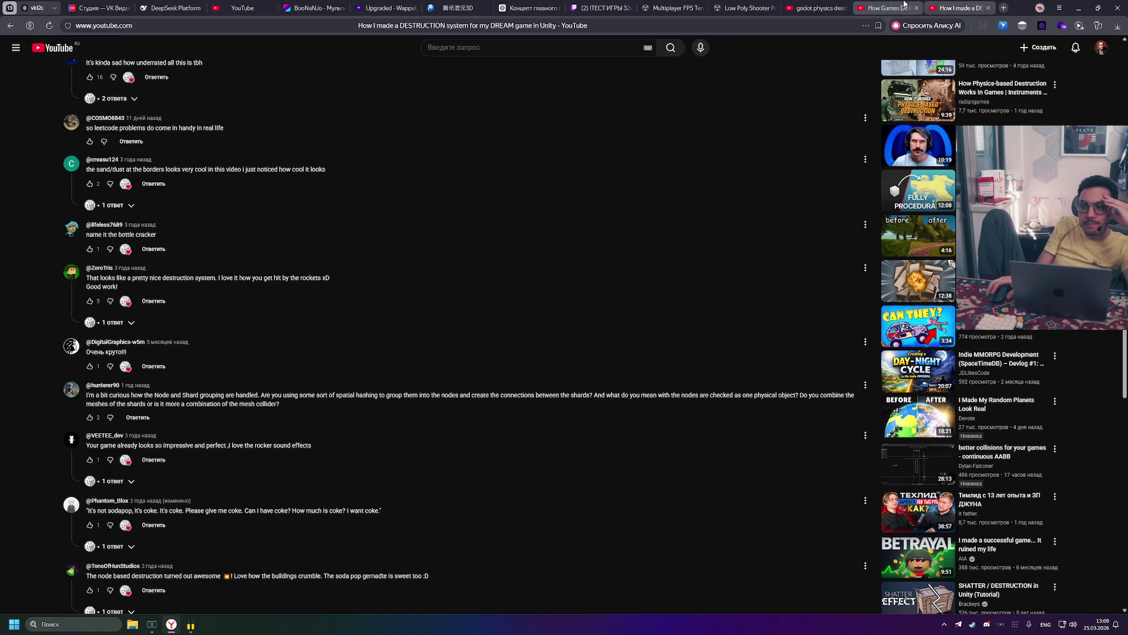
mouse_move(902, 3)
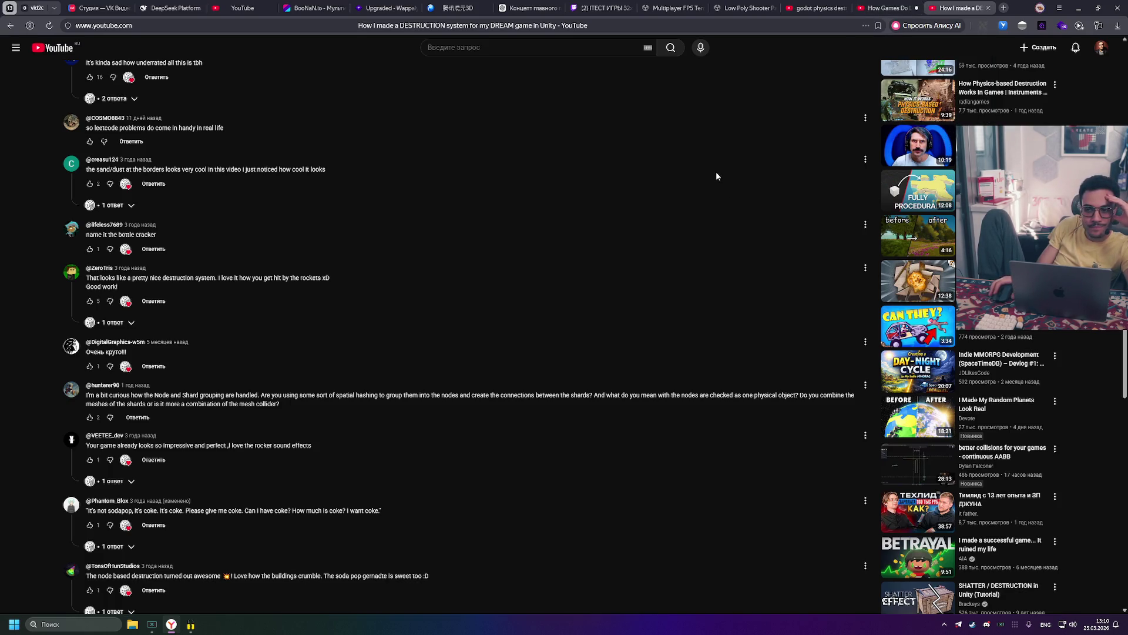
scroll(714, 175, "up", 8)
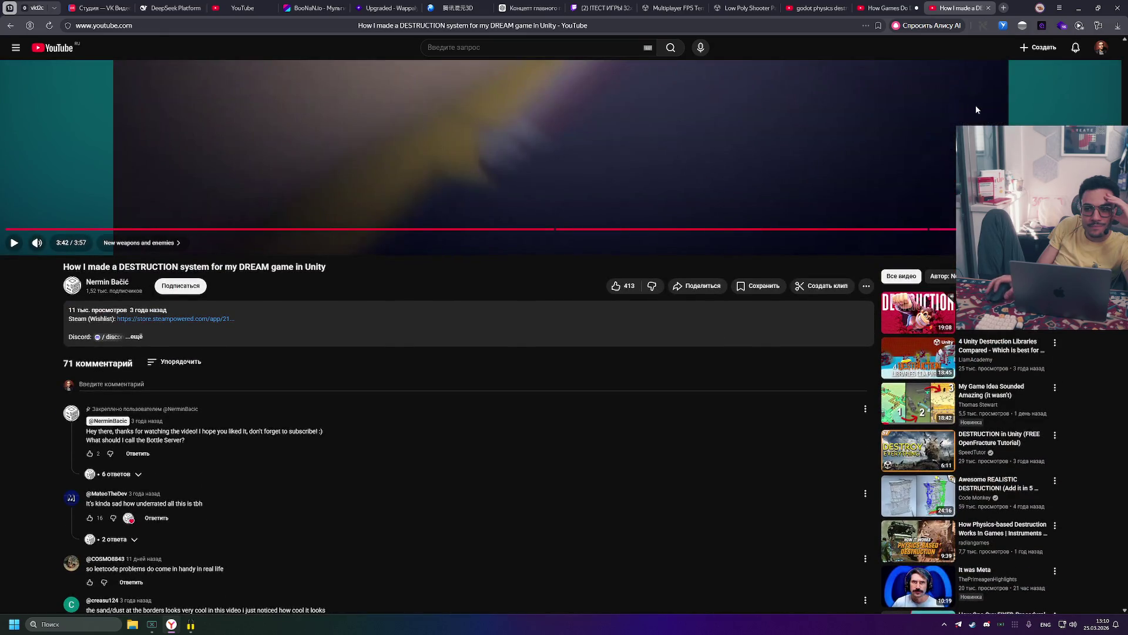
scroll(917, 104, "up", 5)
middle_click(952, 5)
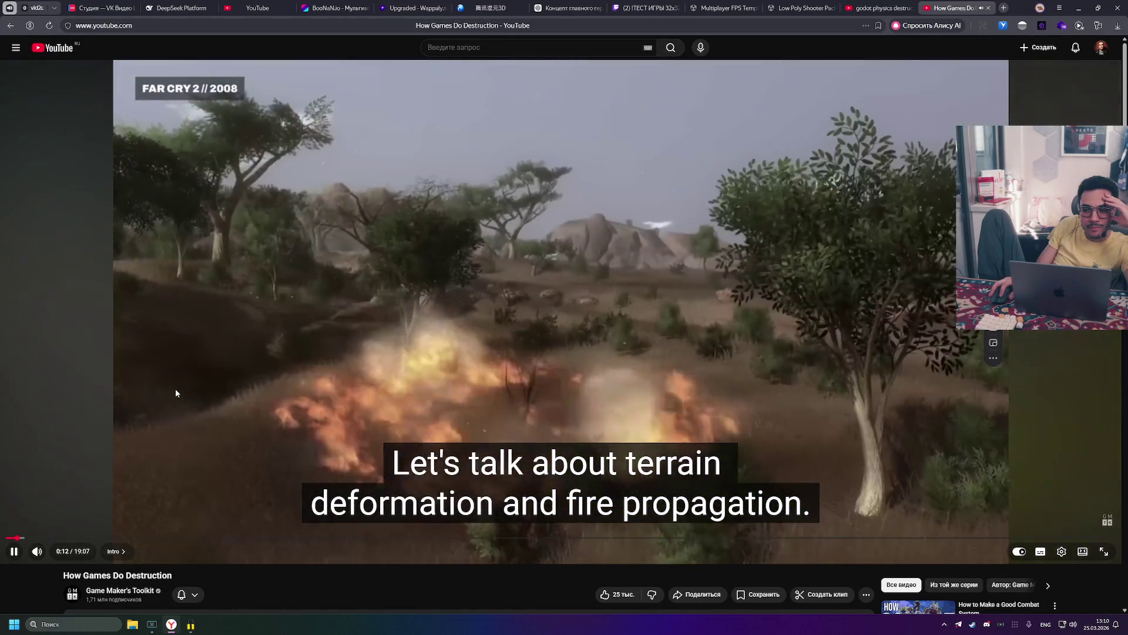
Step: Pause How Games Do Destruction at 0:12, briefly scroll the page, then resume playback
left_click(173, 392)
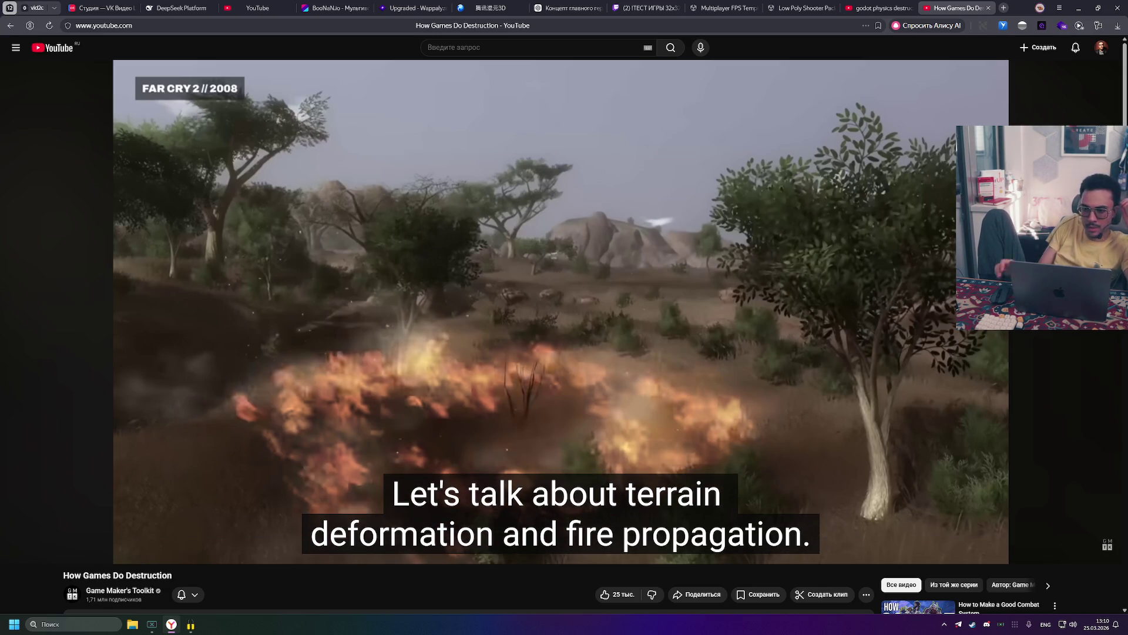
mouse_move(161, 382)
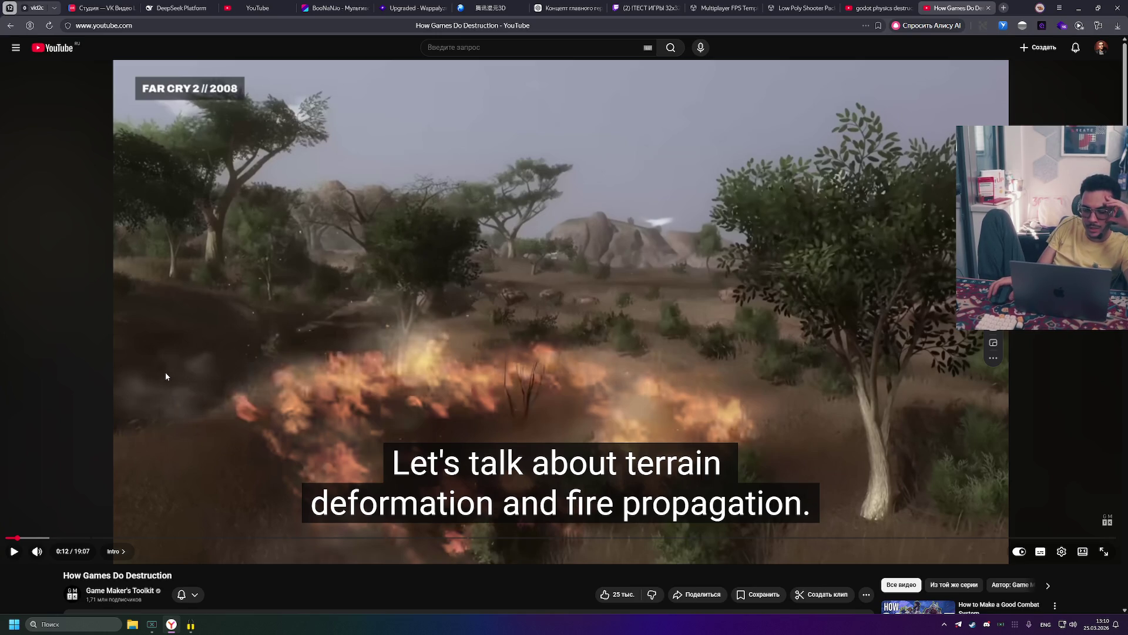
scroll(142, 359, "down", 4)
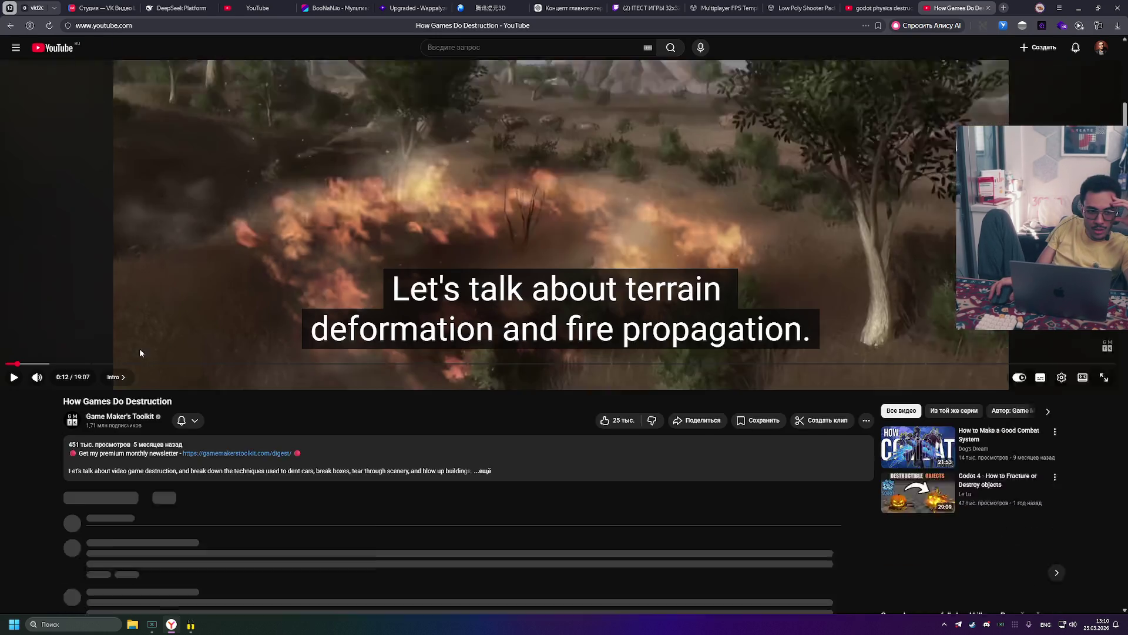
scroll(355, 272, "up", 3)
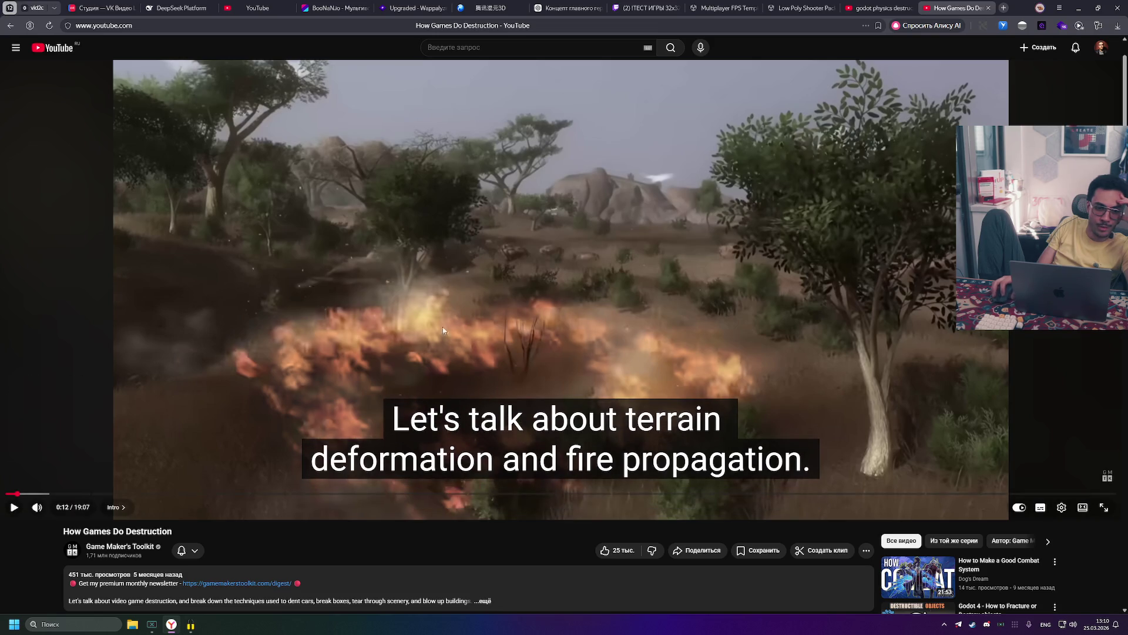
left_click(518, 296)
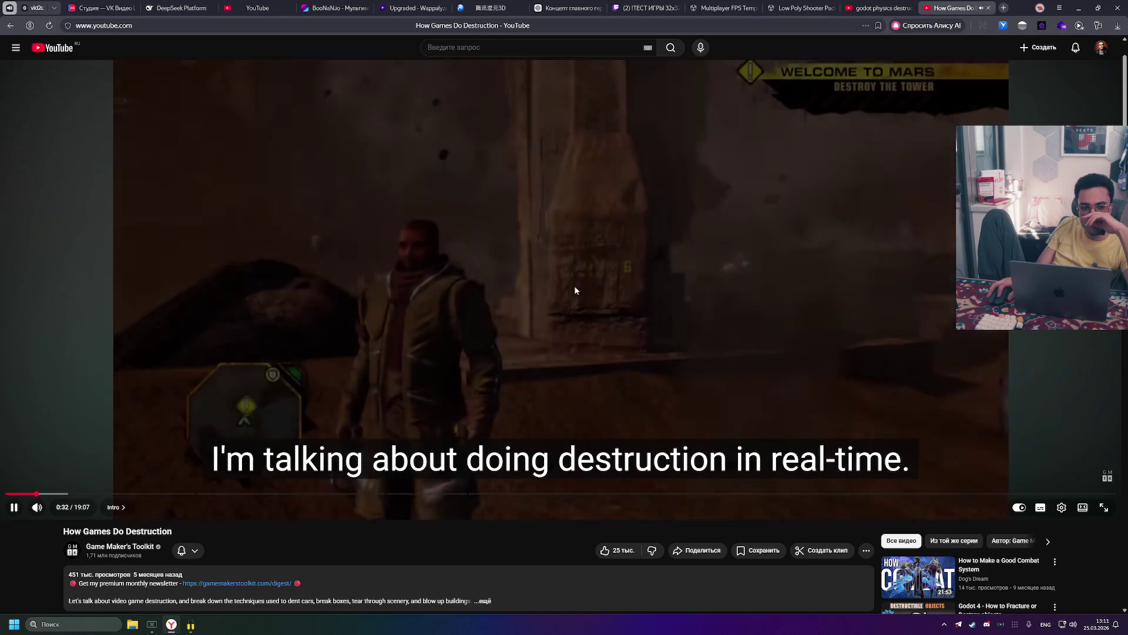
Step: Briefly pause at 0:32 and resume, then pause again at 1:13 to comment
left_click(573, 287)
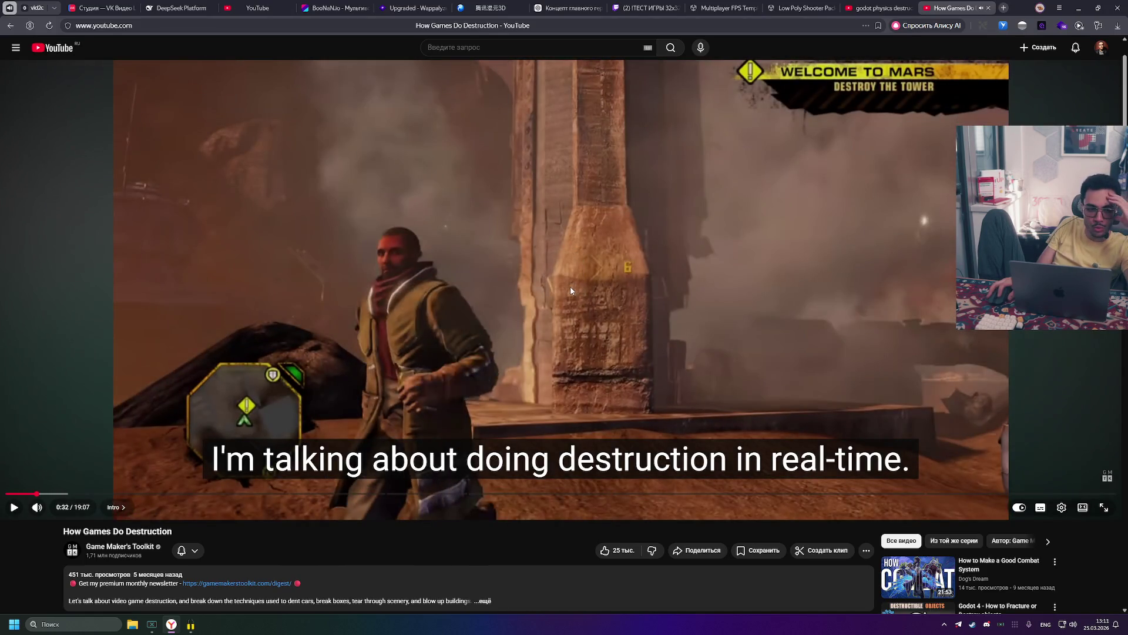
left_click(570, 288)
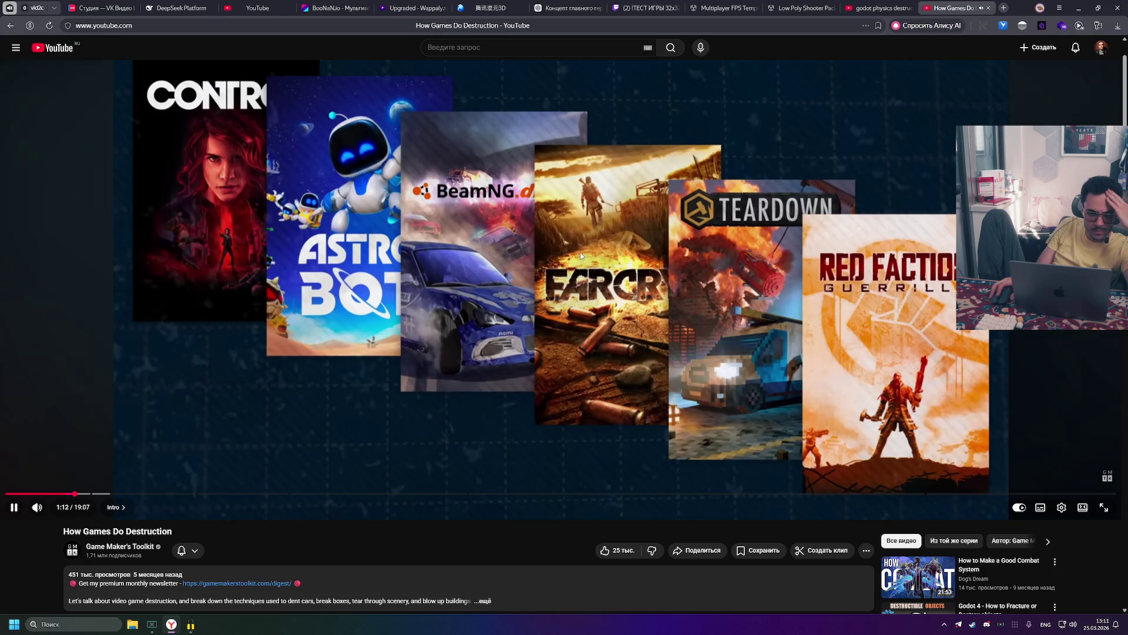
left_click(580, 252)
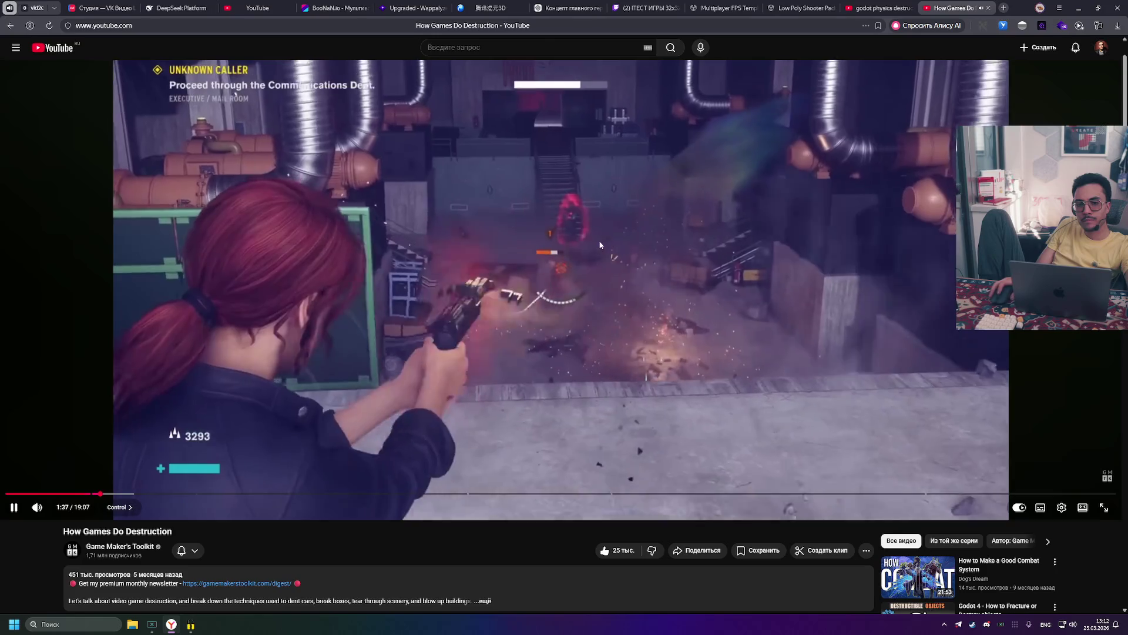
Step: Pause at 1:37 on the Control footage, then resume and let it run to 4:30
left_click(507, 234)
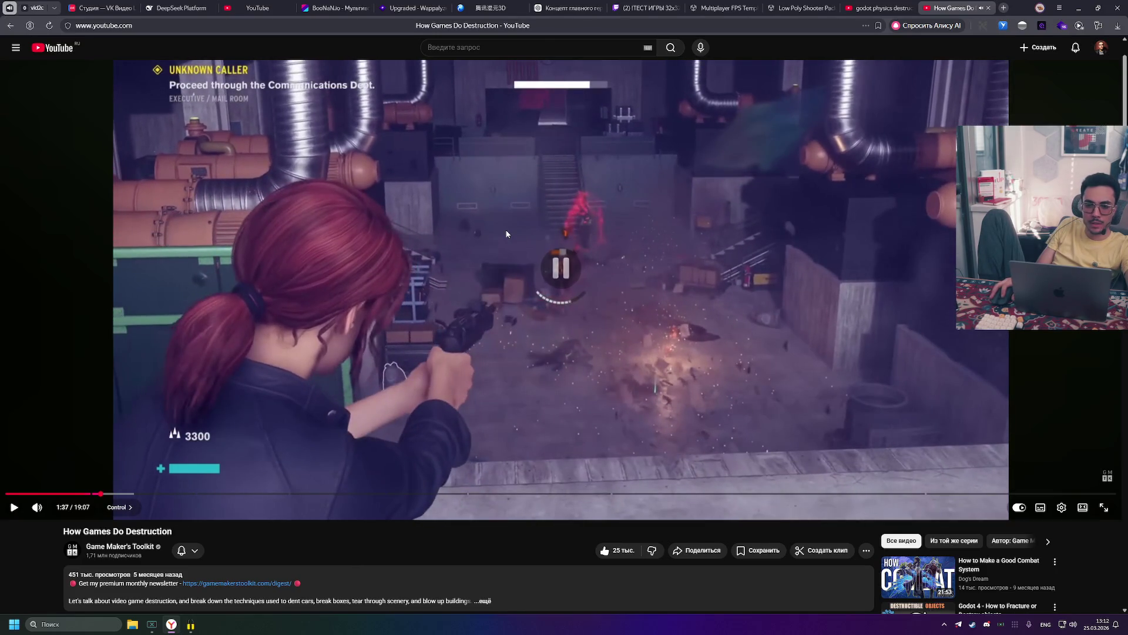
left_click(500, 230)
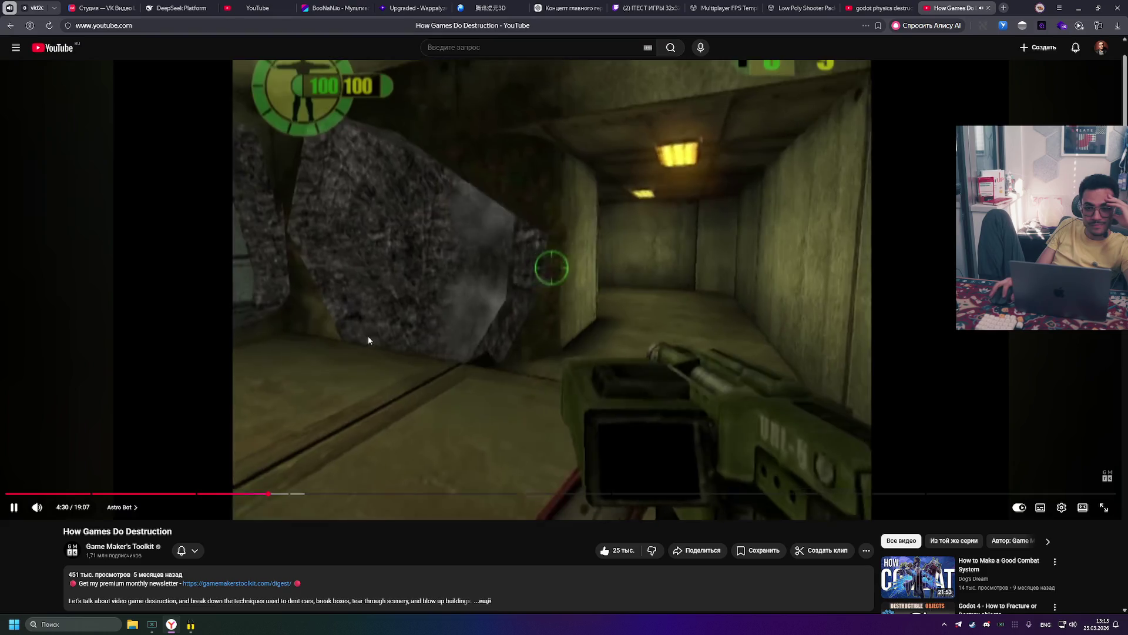
Step: Pause at 4:31 on the Astro Bot shattering-cards footage, then resume playback
left_click(435, 332)
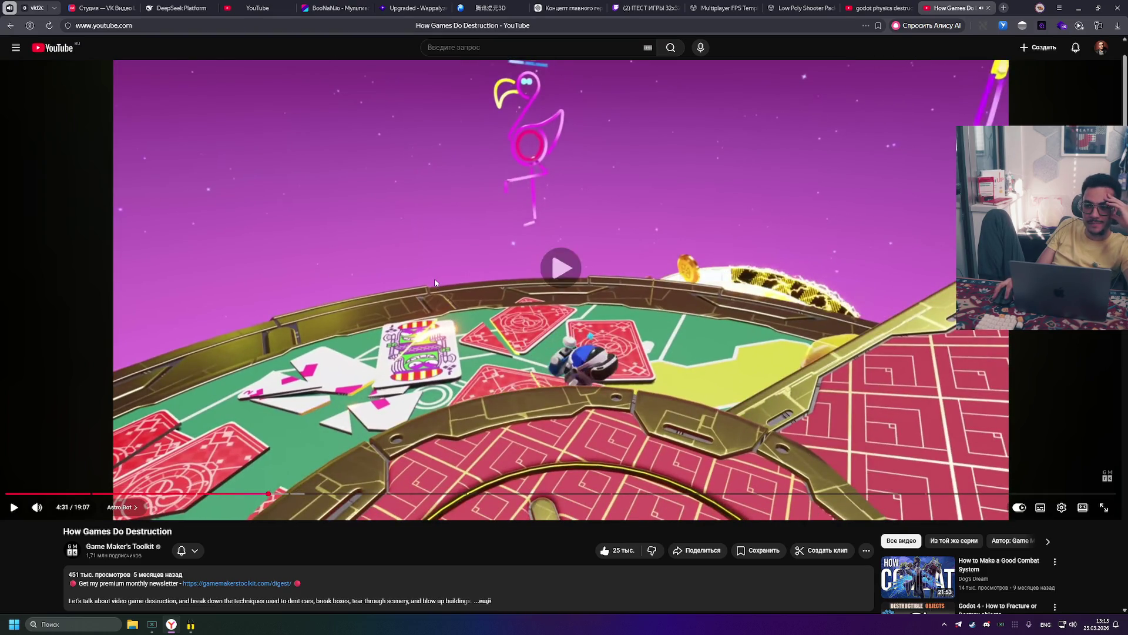
left_click(433, 280)
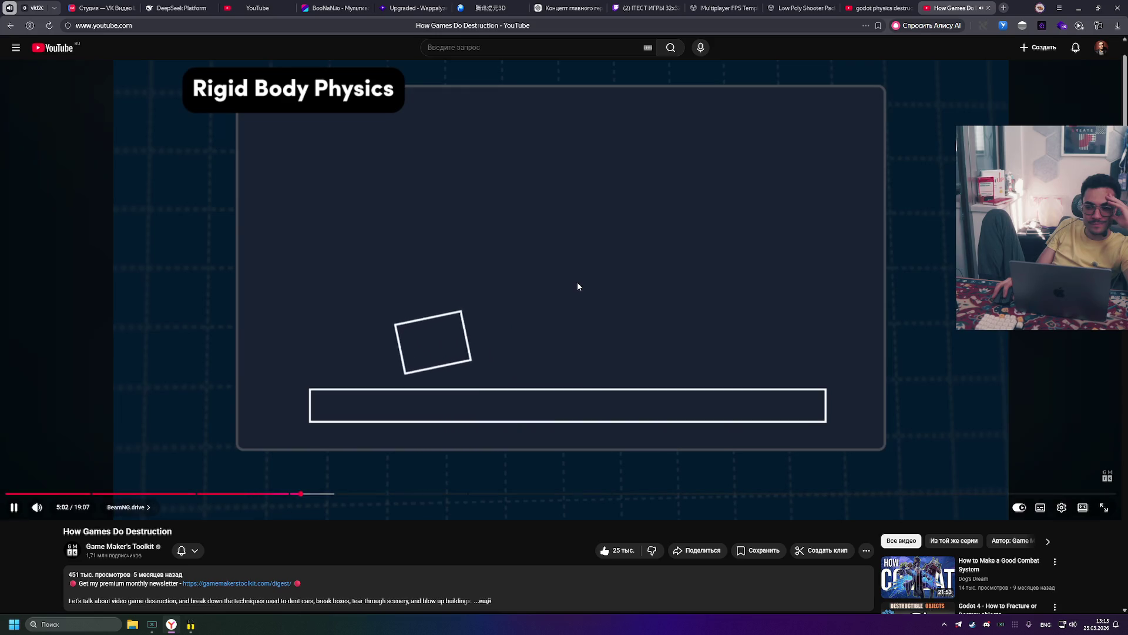
Step: Pause briefly on the Rigid Body Physics explanation, resume, then pause at 11:48 to comment
left_click(578, 286)
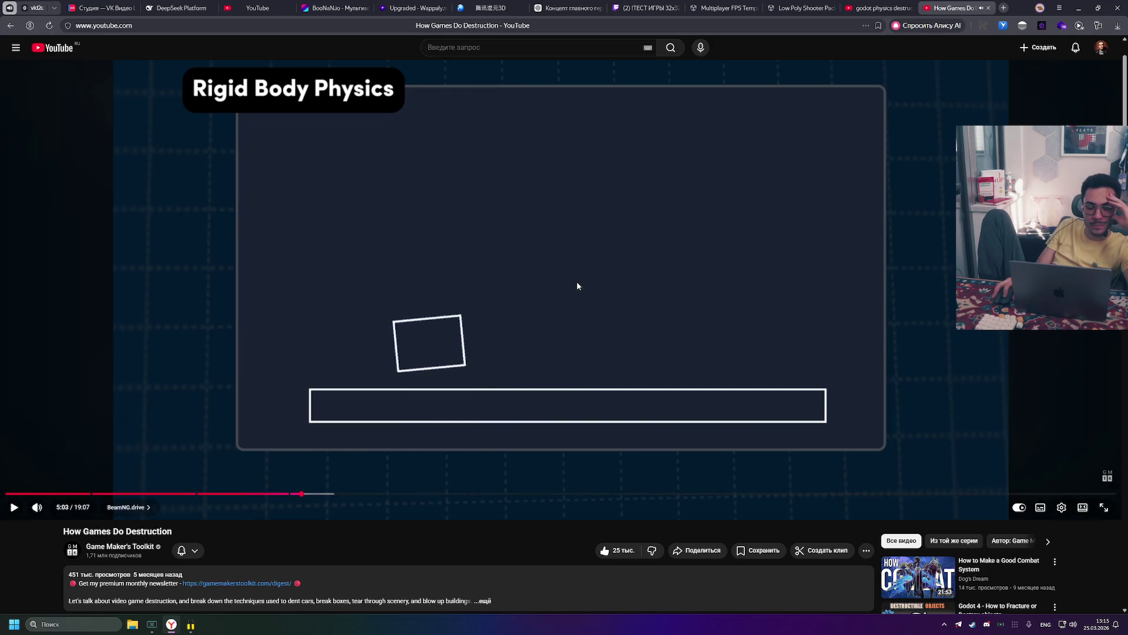
left_click(578, 286)
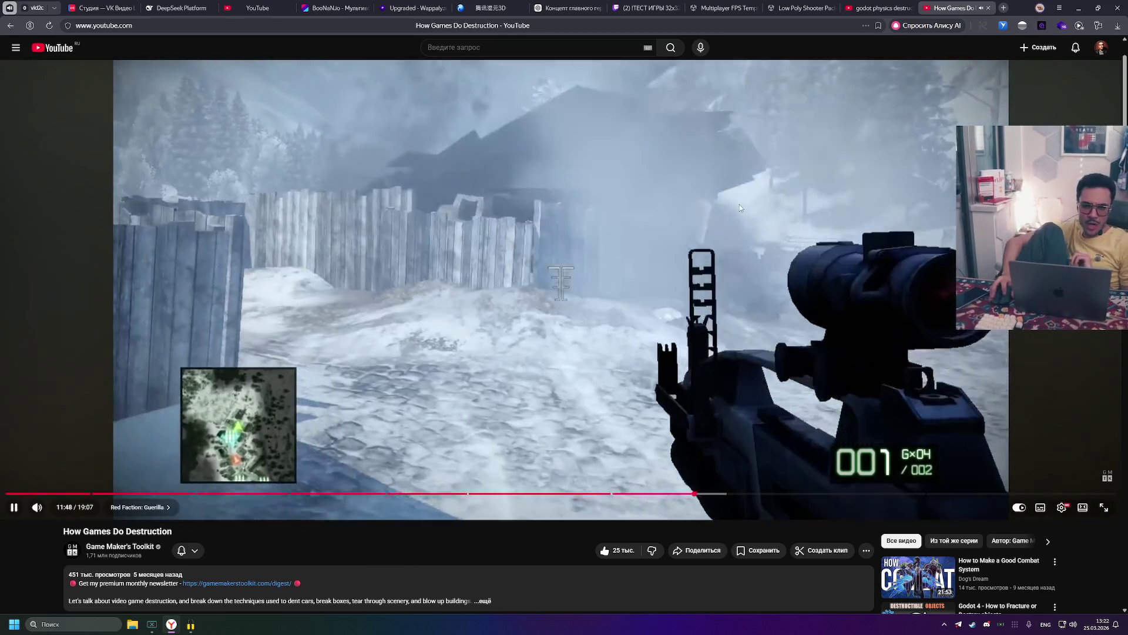
left_click(740, 207)
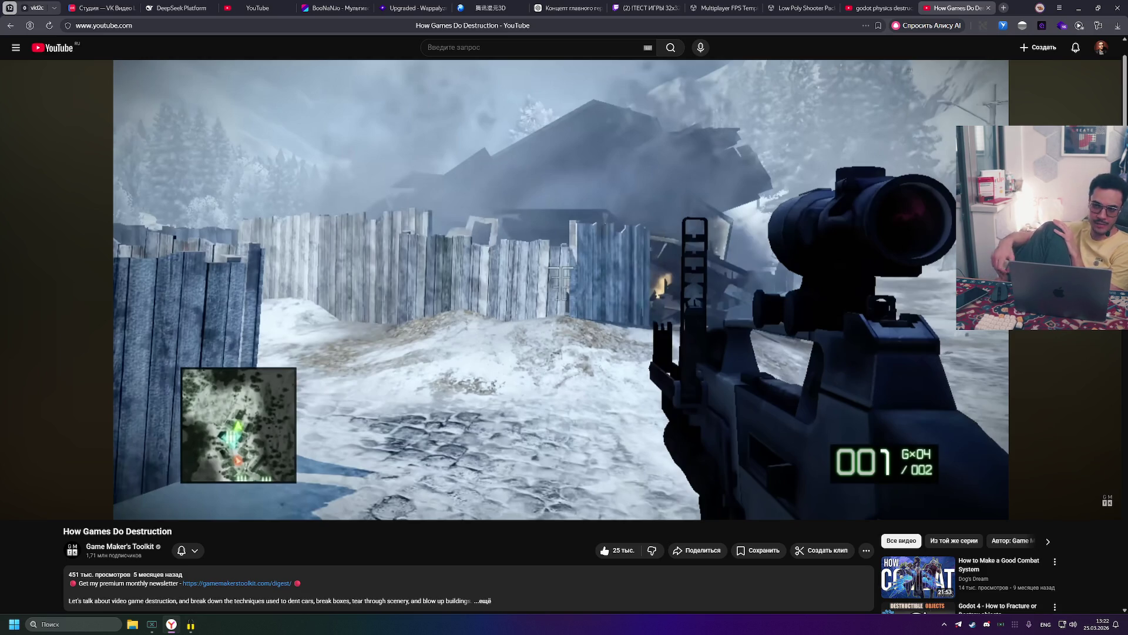
Step: Resume from 11:48 and pause again at 12:06 on the sledgehammer wall-smashing footage
mouse_move(713, 281)
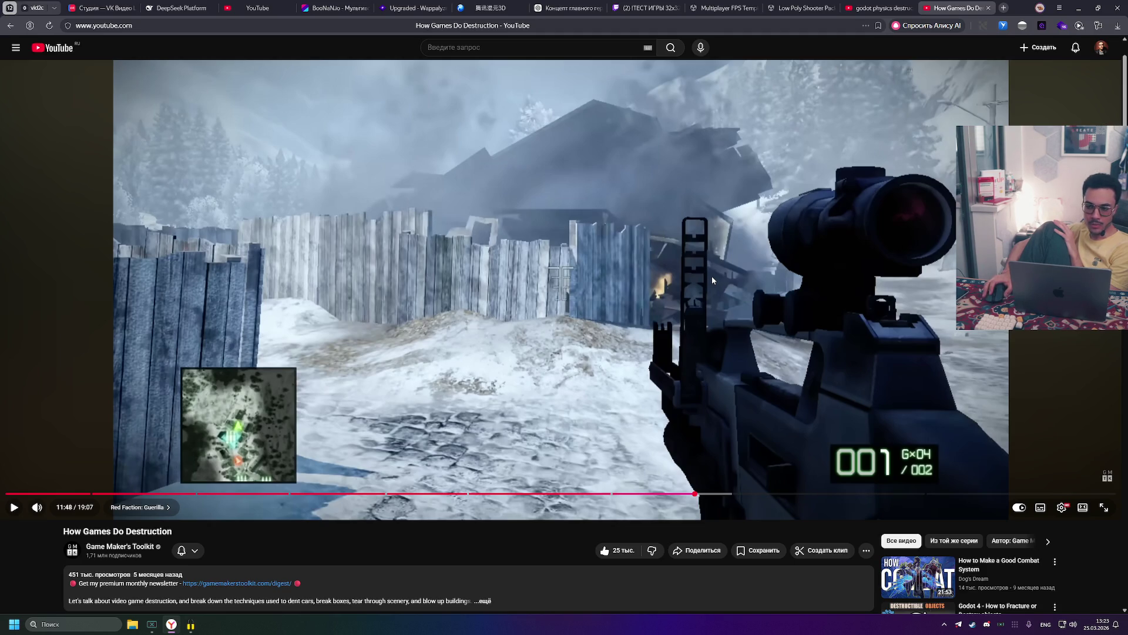
left_click(696, 304)
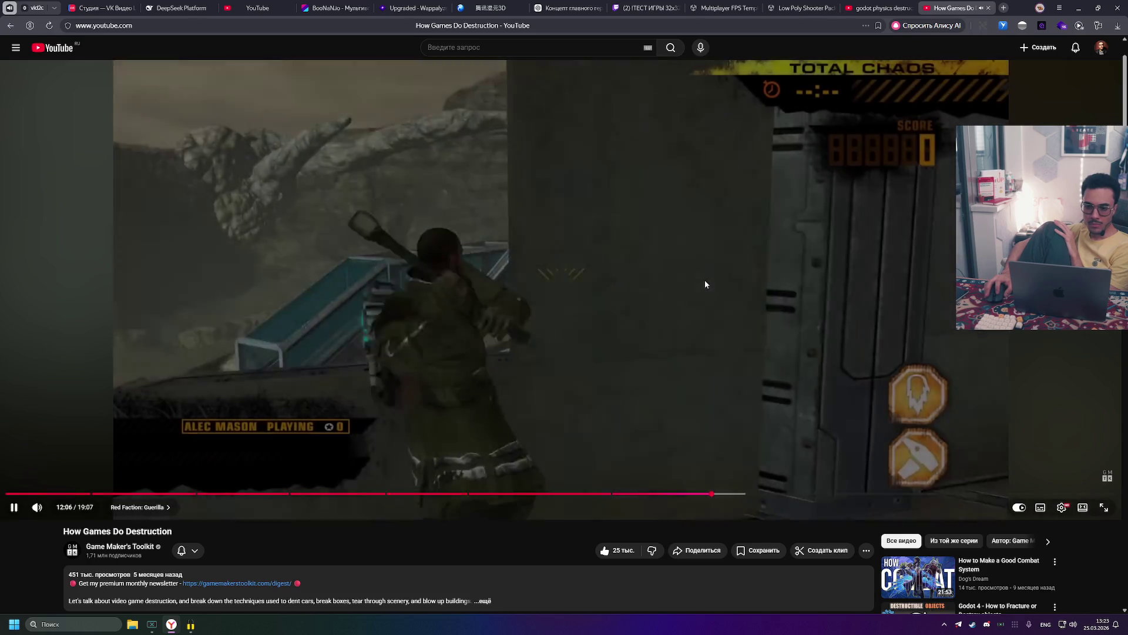
left_click(705, 282)
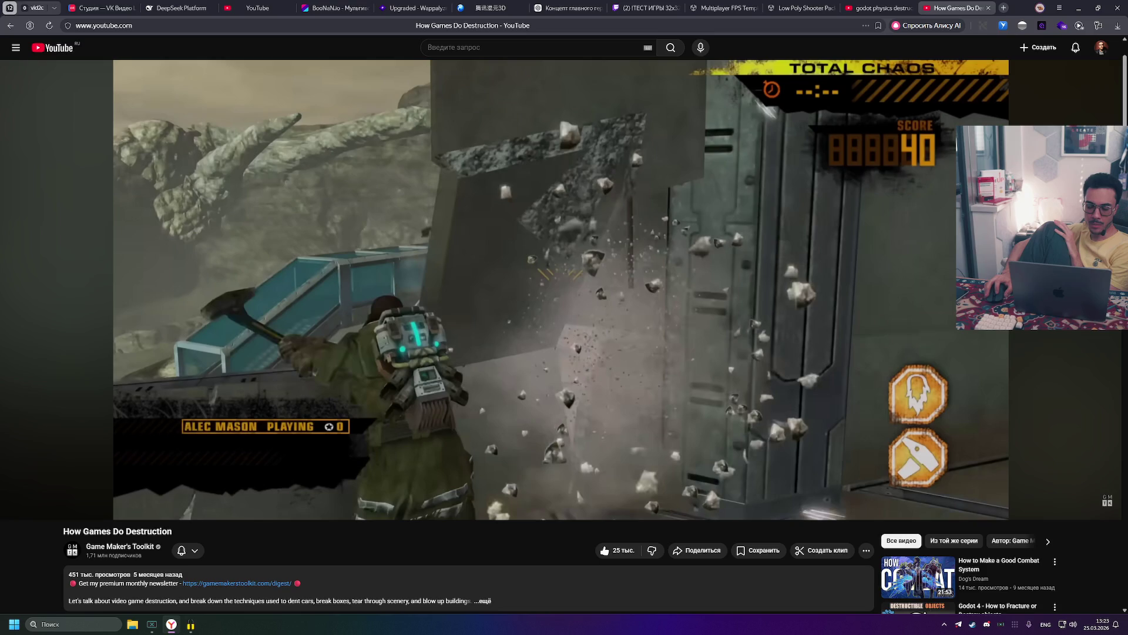
Step: Resume the Red Faction: Guerrilla footage until the Layer 1 to Layer 10 building diagram appears
left_click(726, 271)
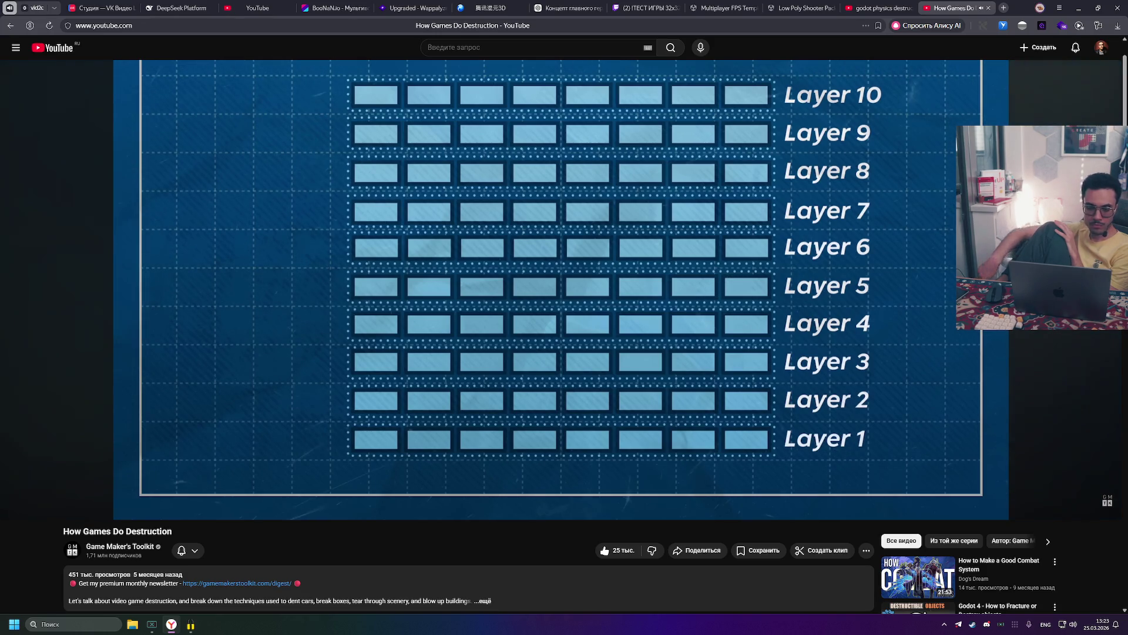
Step: Pause on the ten-layer weight and strength diagram, then scroll the page up slightly
left_click(687, 256)
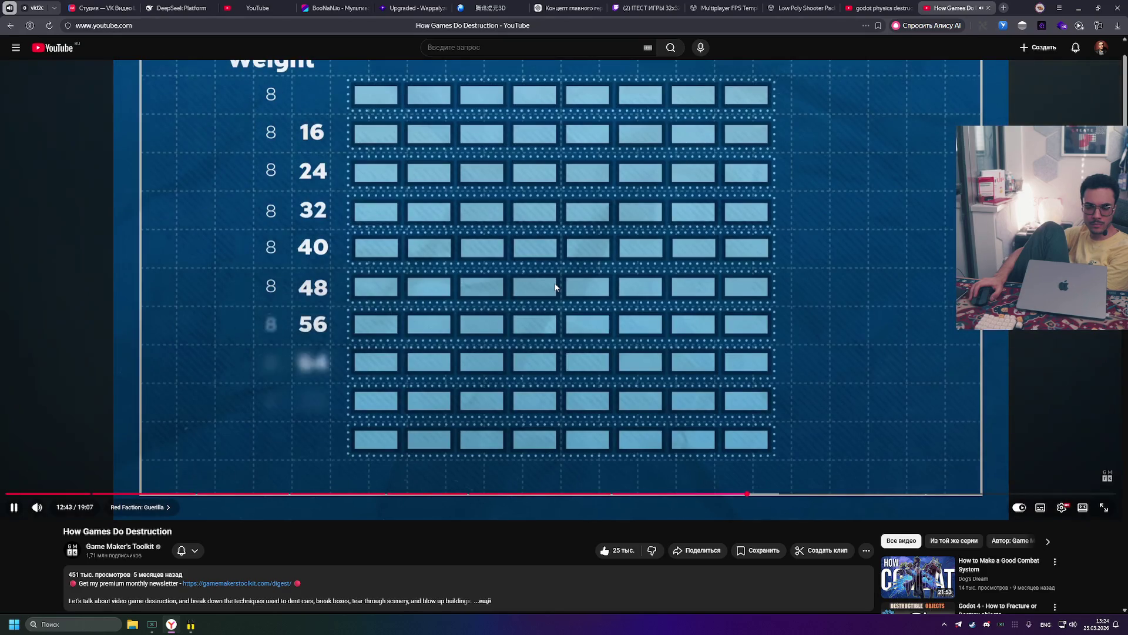
scroll(667, 494, "up", 1)
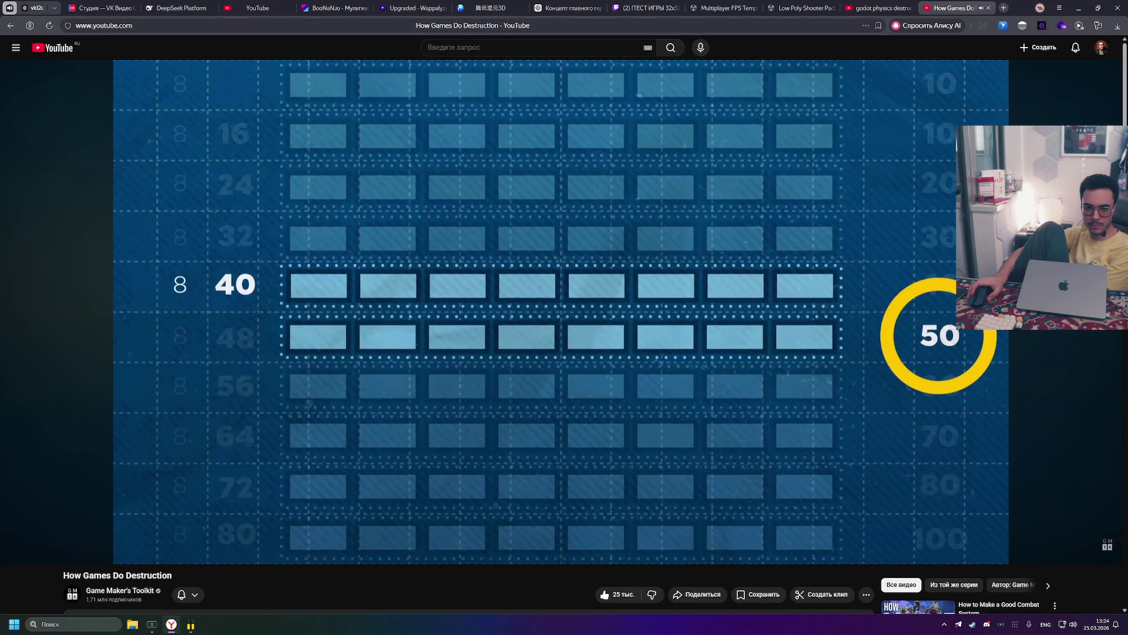
Step: Pause at 13:07 on the guard tower with its blasted base, then resume playback
mouse_move(723, 280)
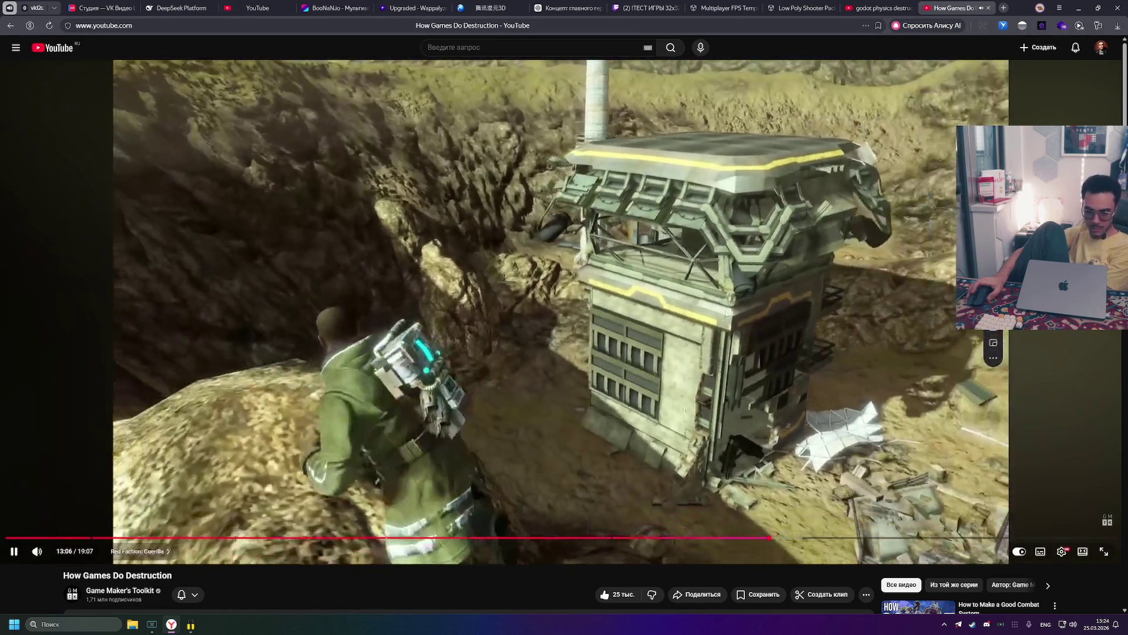
left_click(746, 328)
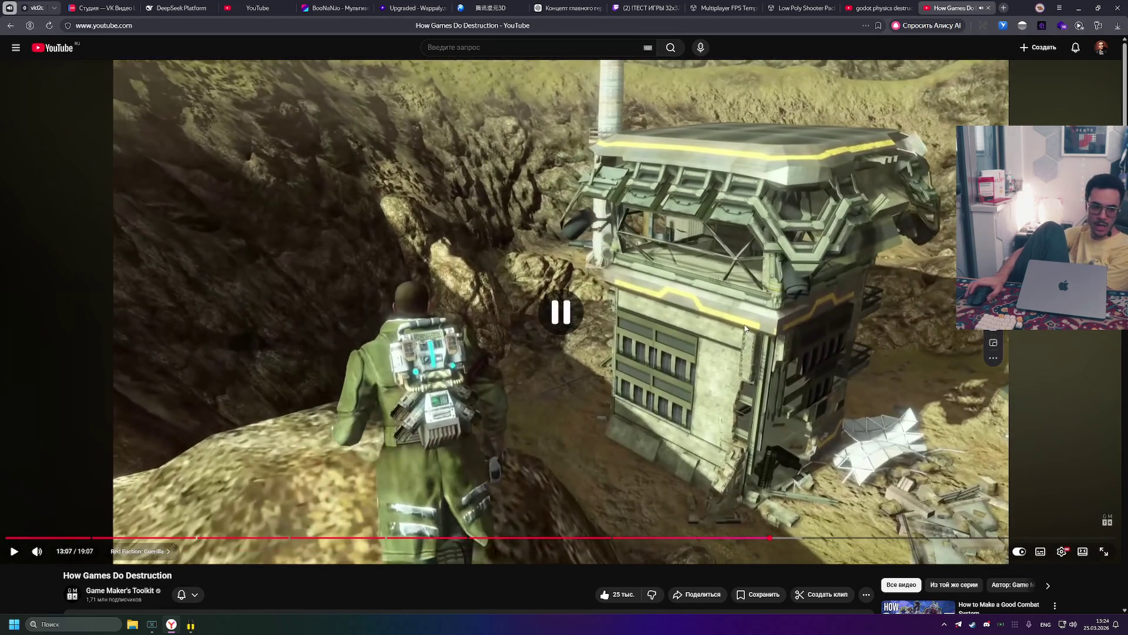
left_click(752, 319)
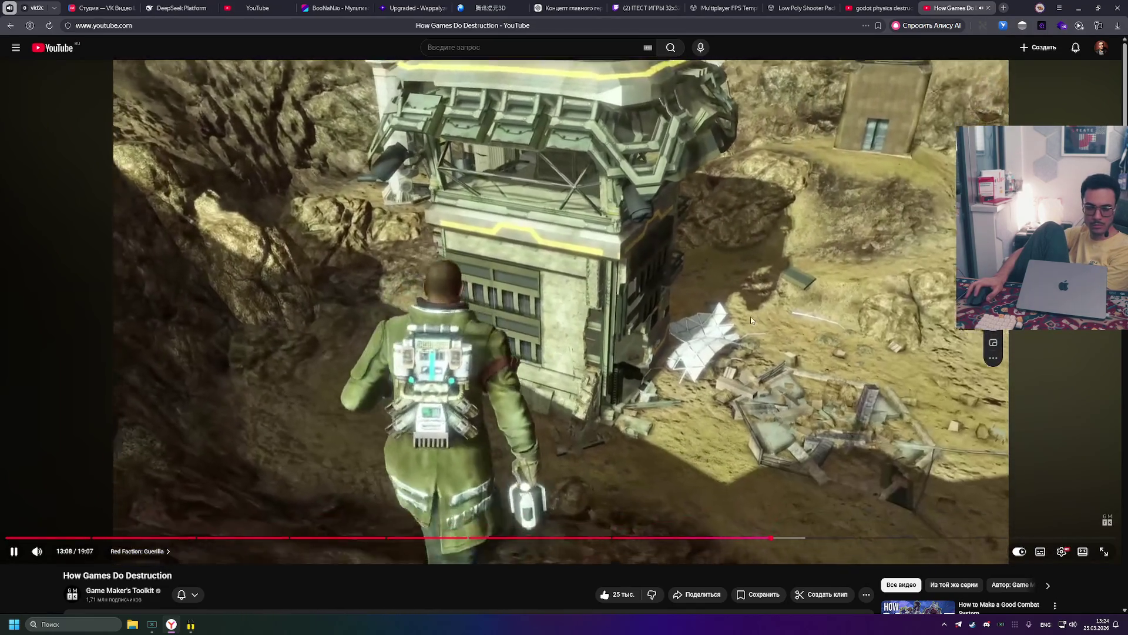
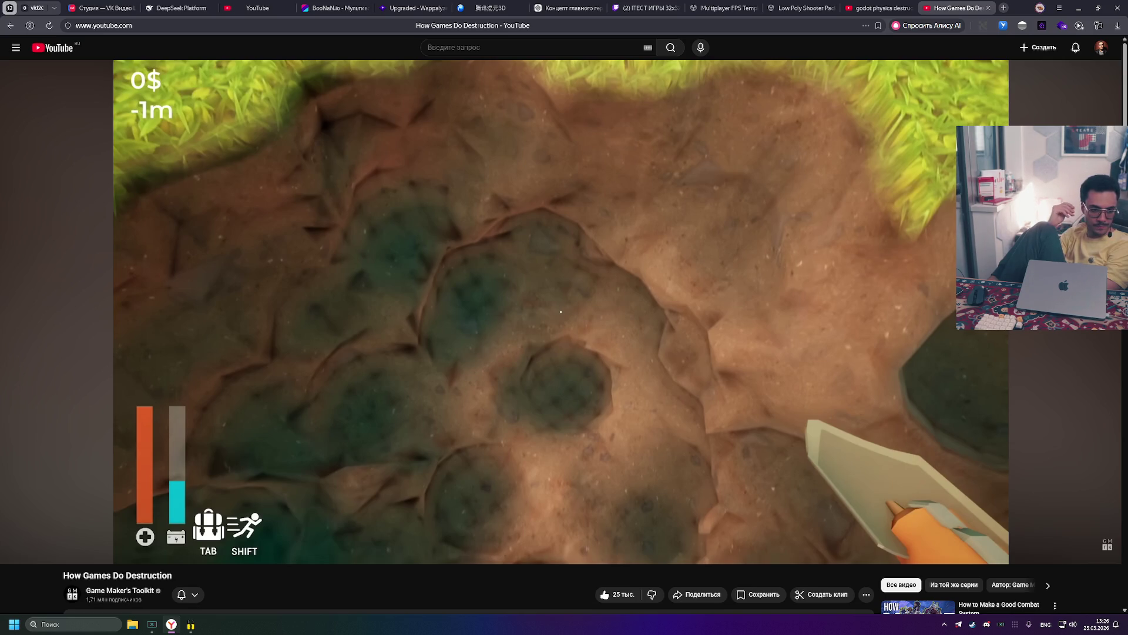
Step: Resume How Games Do Destruction from 14:27 and pause it at 14:47 on the collapsing red building
mouse_move(671, 216)
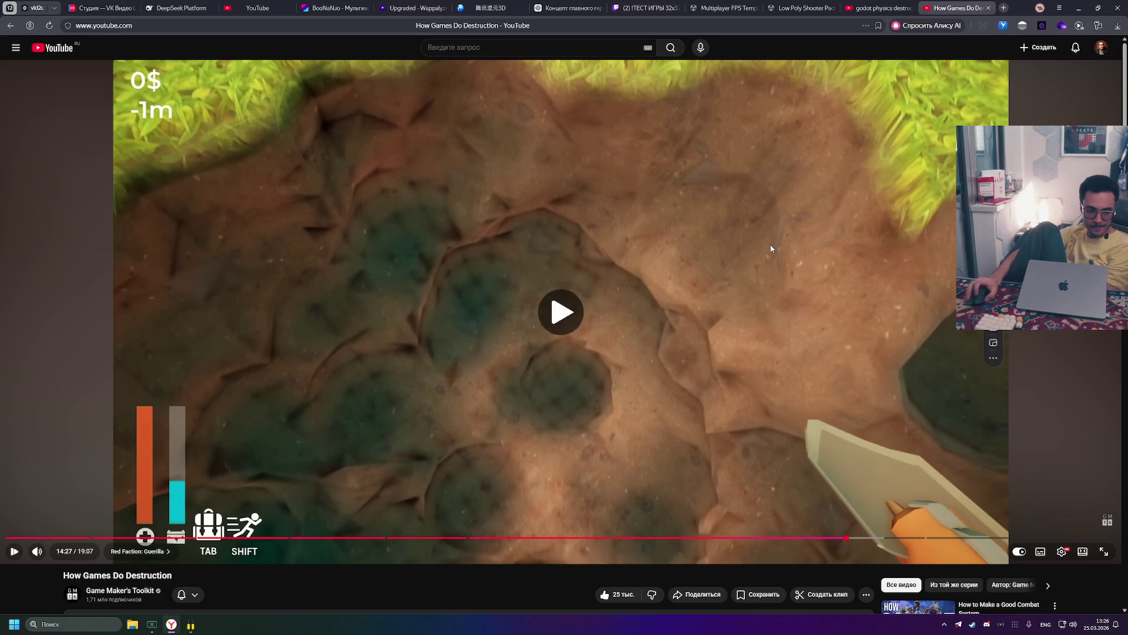
left_click(772, 248)
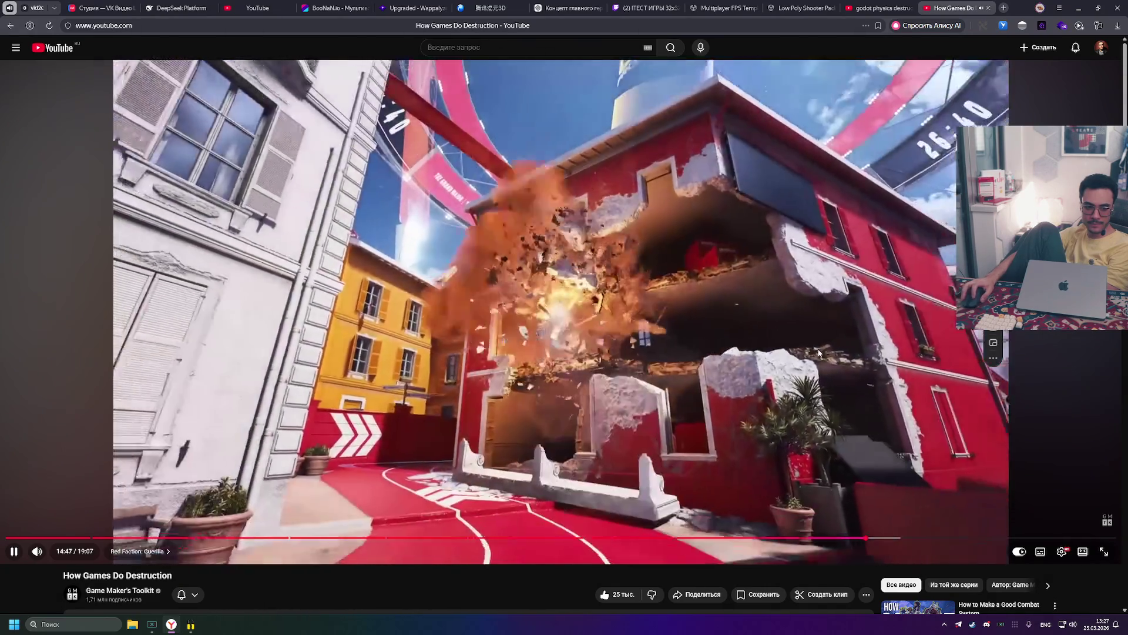
left_click(819, 352)
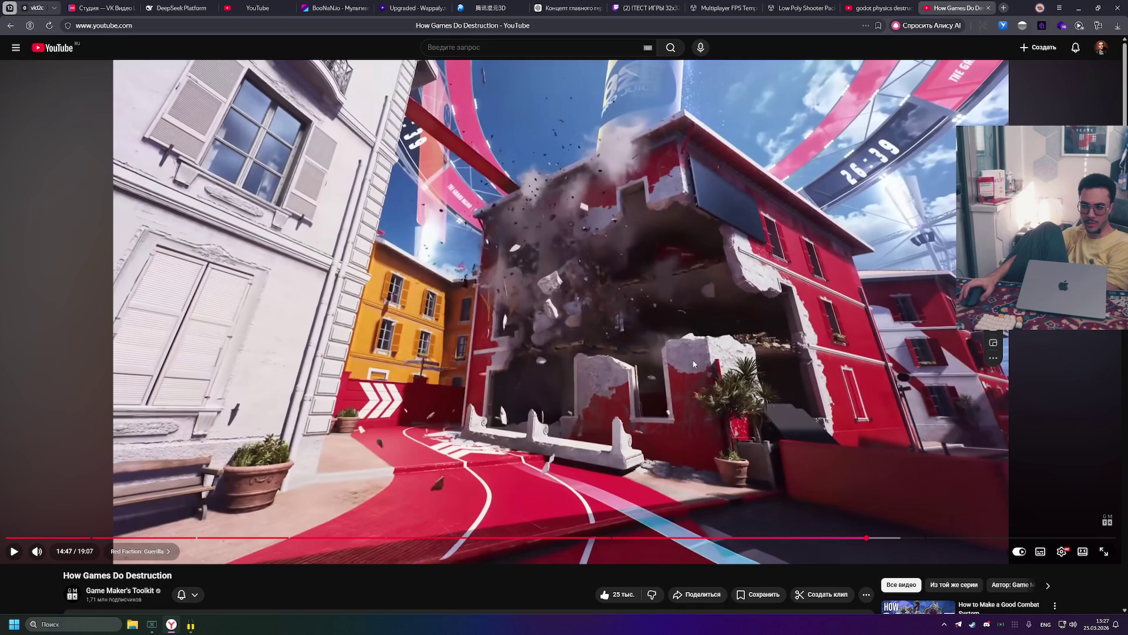
Step: Resume the video from 14:47 and let The Finals map-destruction clip play
left_click(705, 346)
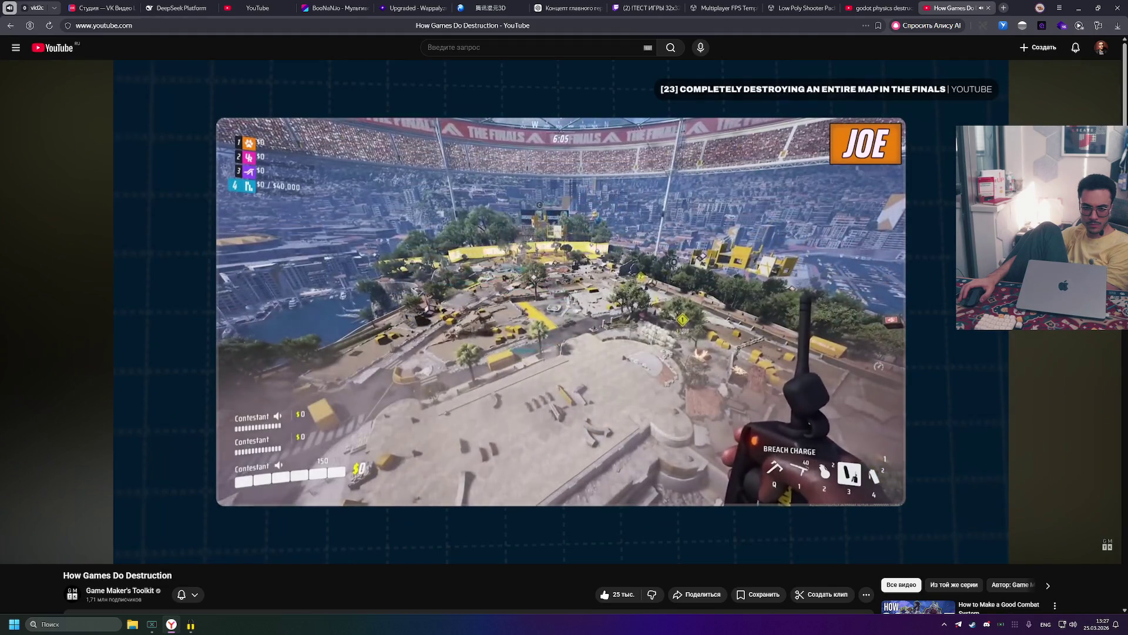
mouse_move(708, 347)
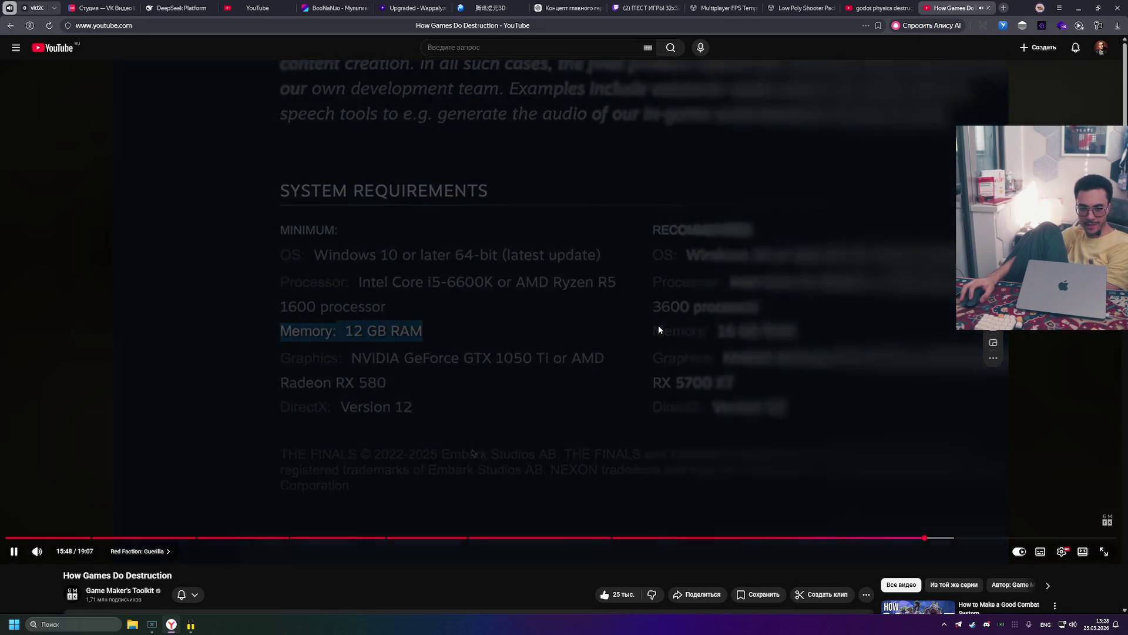
Step: Pause at 15:50, preview a later moment, pause again at 15:52, then leave it playing
key("space")
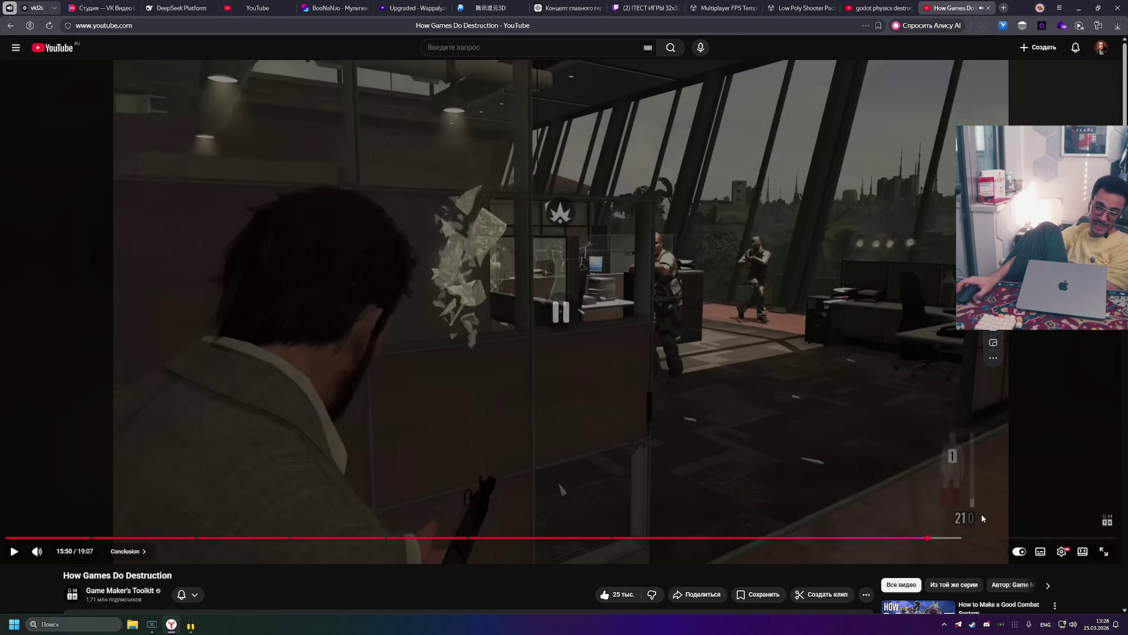
left_click_drag(931, 536, 931, 536)
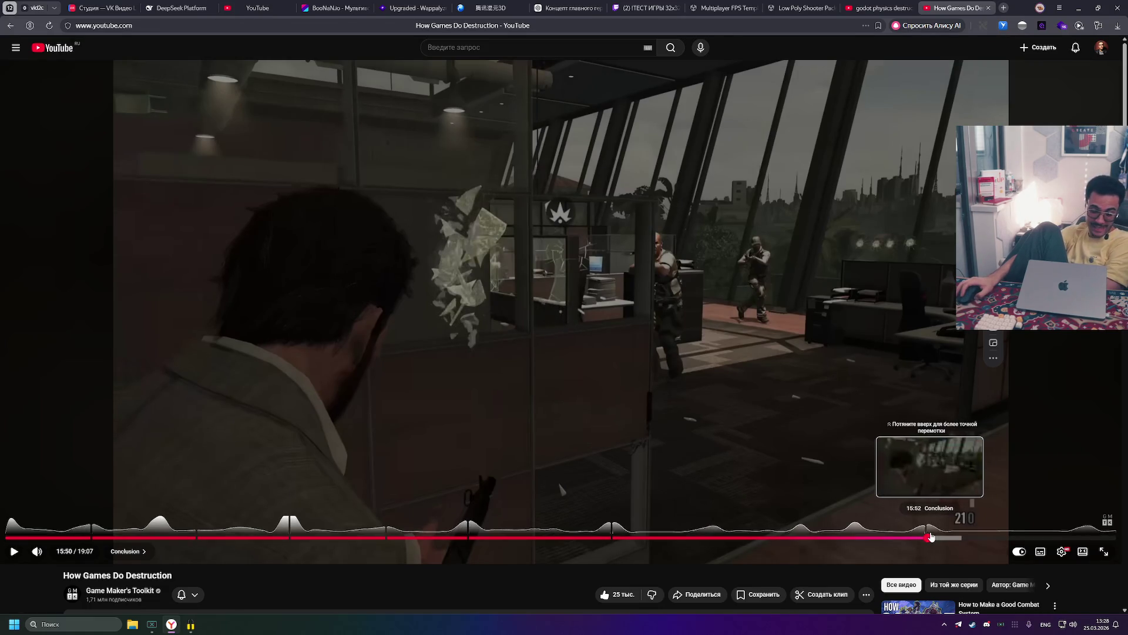
left_click(849, 394)
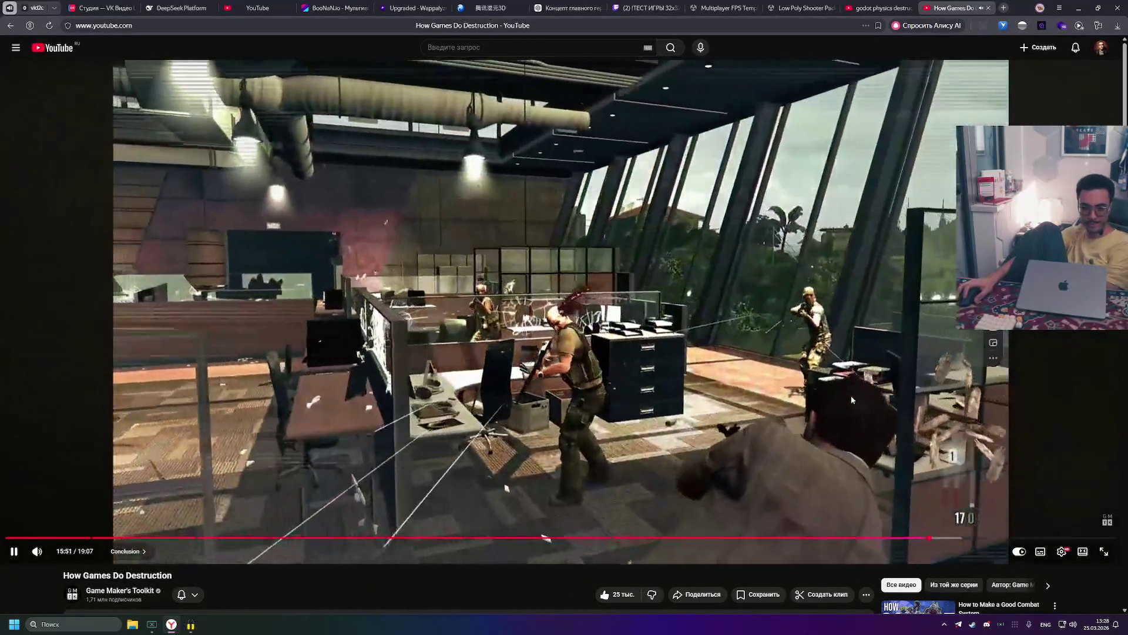
left_click(851, 396)
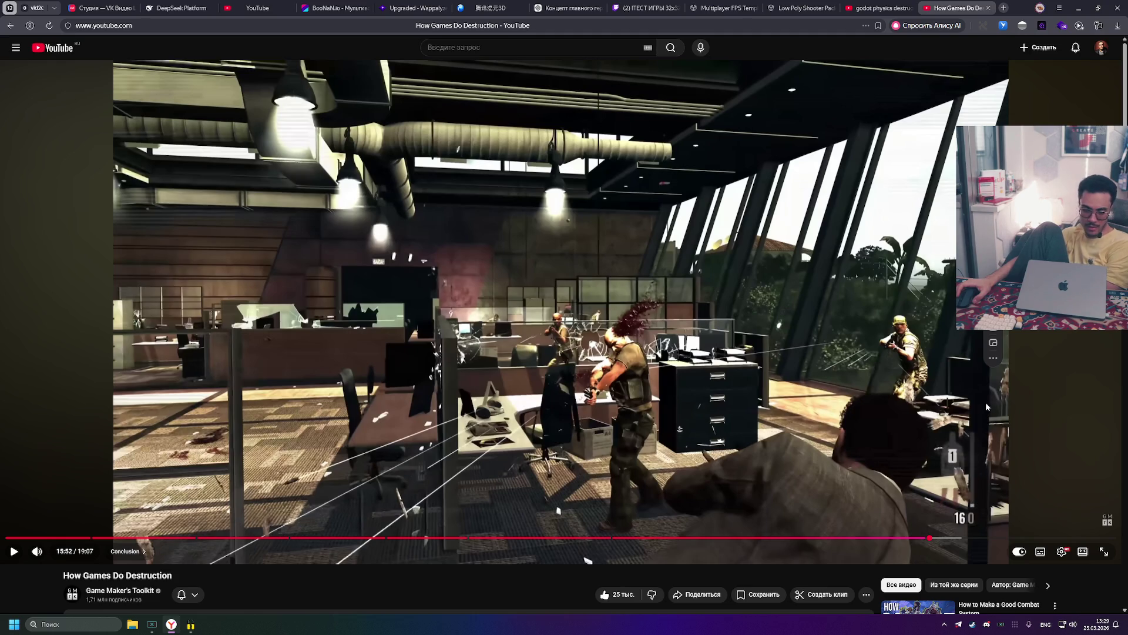
left_click(974, 502)
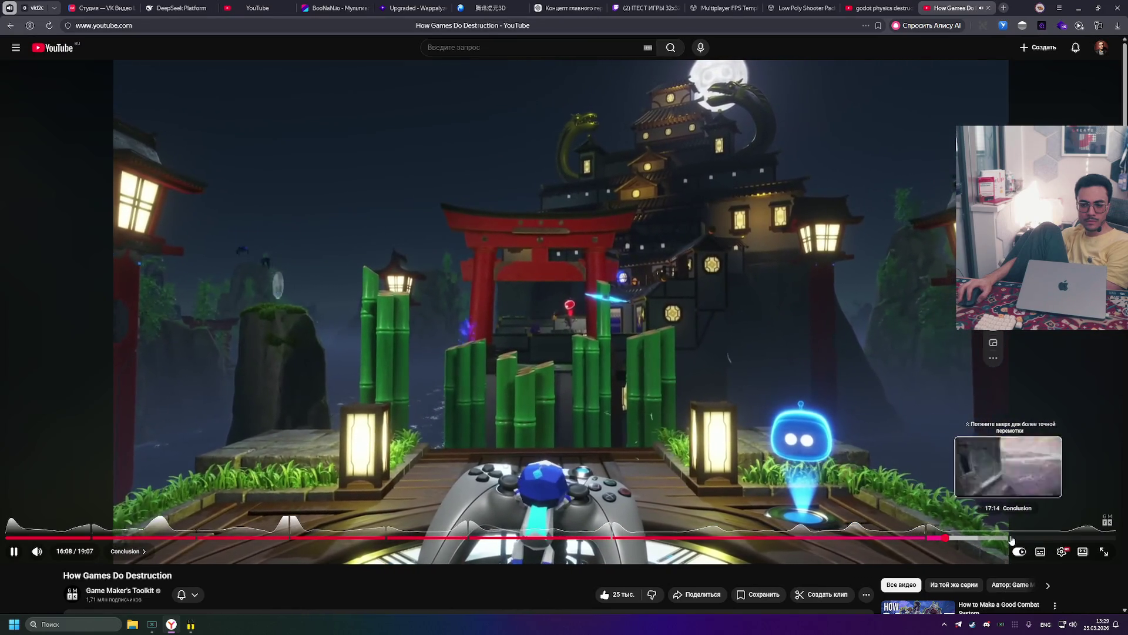
Step: Pause in the Conclusion chapter, resume, and briefly stop on the Noita quote at 16:51
left_click(821, 374)
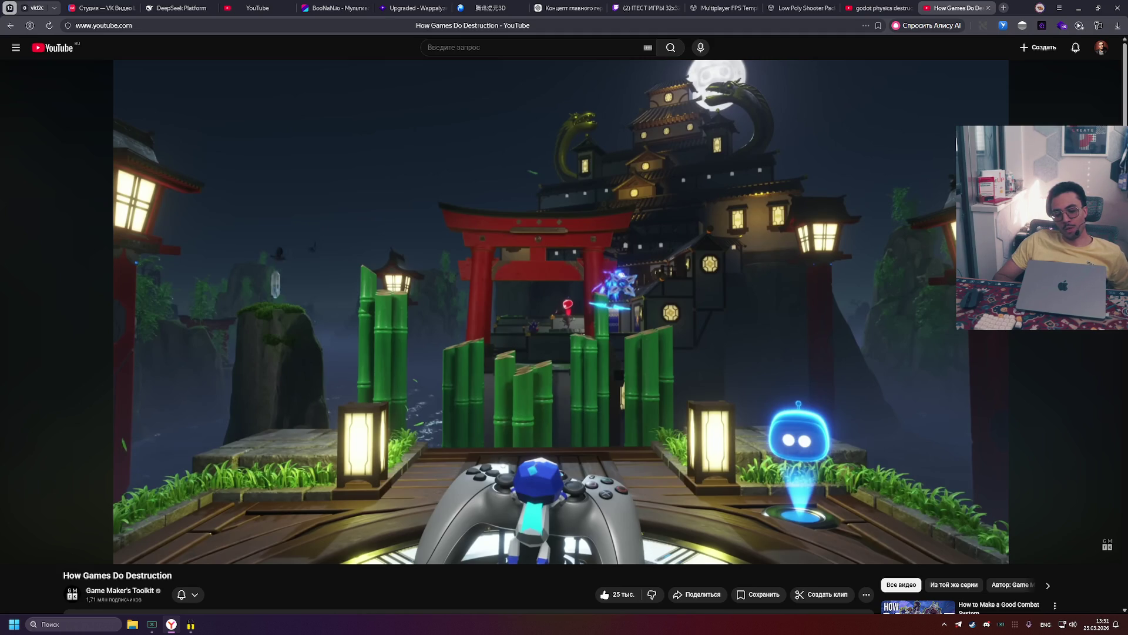
left_click(545, 304)
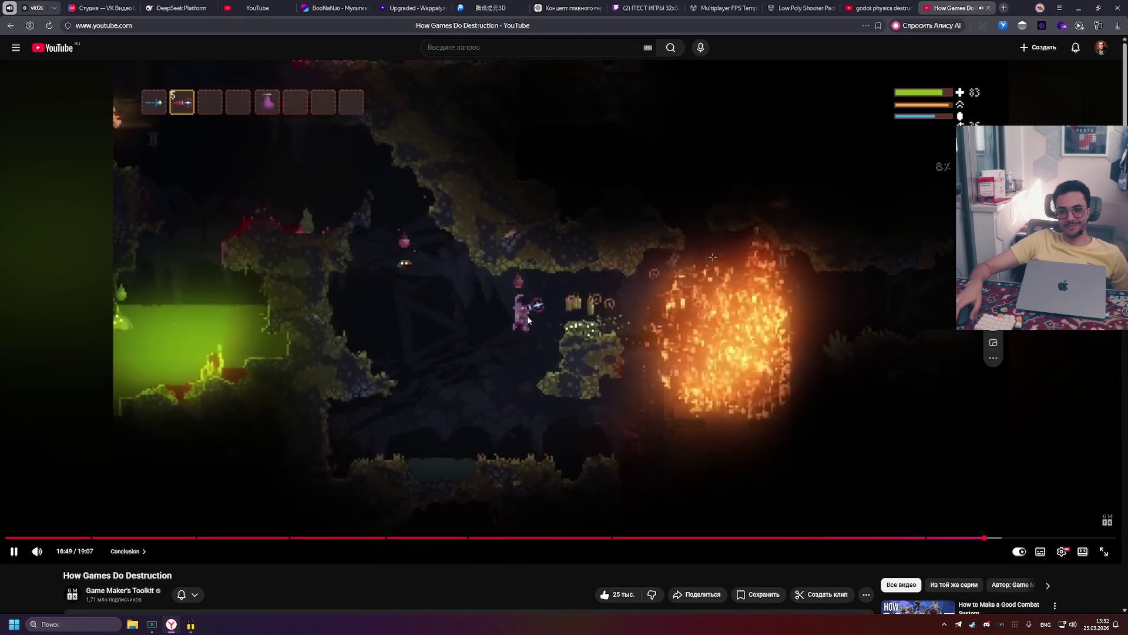
left_click(707, 376)
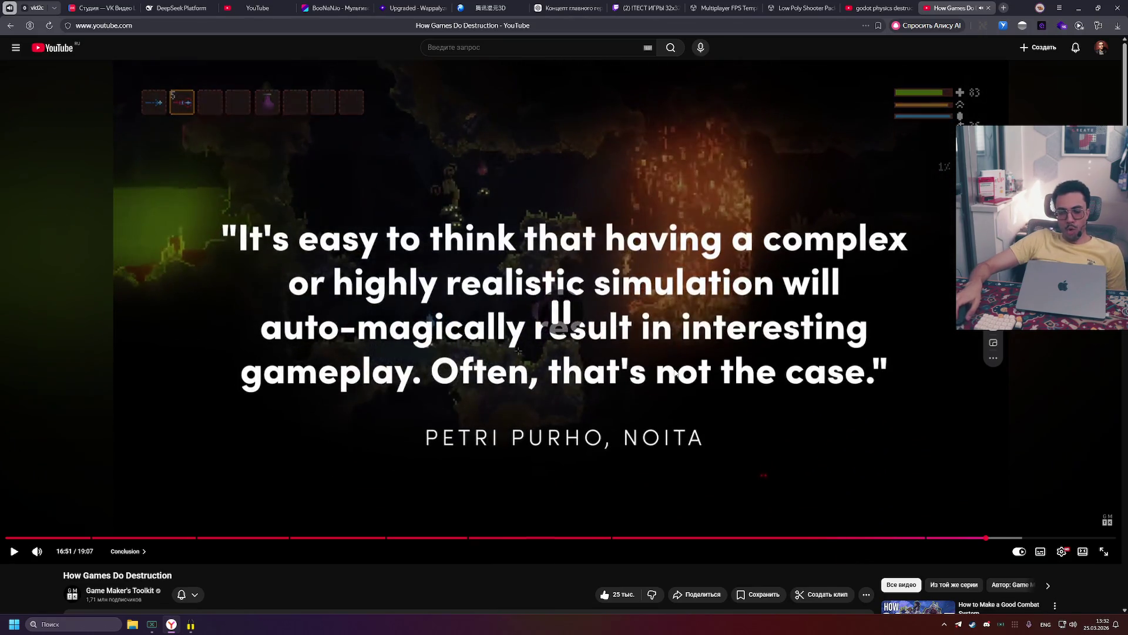
left_click(707, 377)
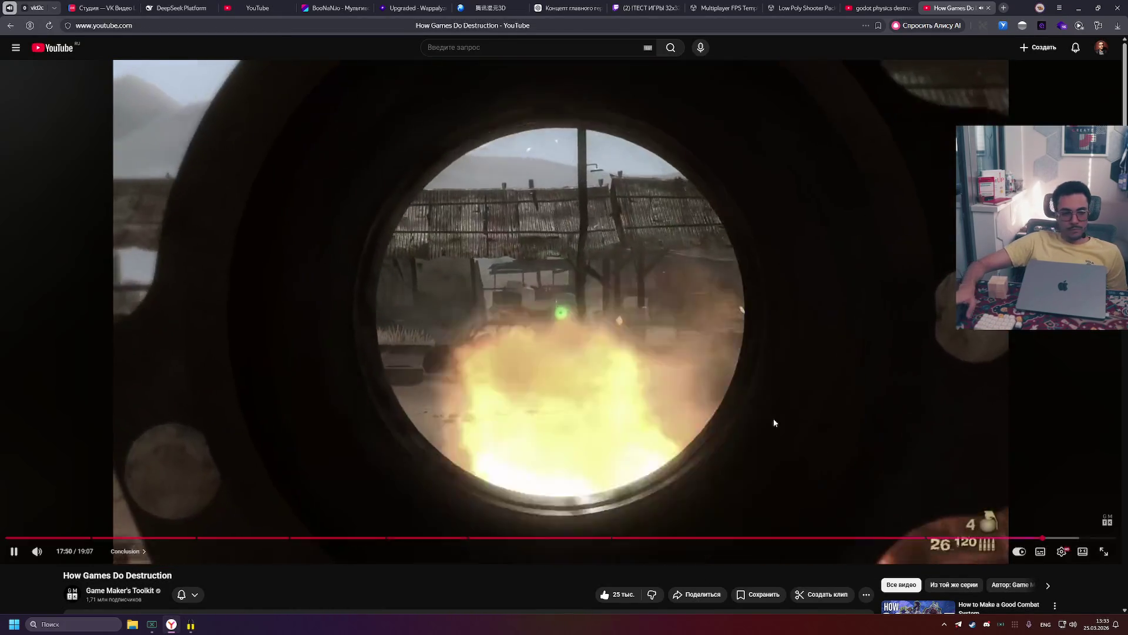
Step: Pause the video at 17:50 of 19:07 on the scoped explosion shot
left_click(750, 371)
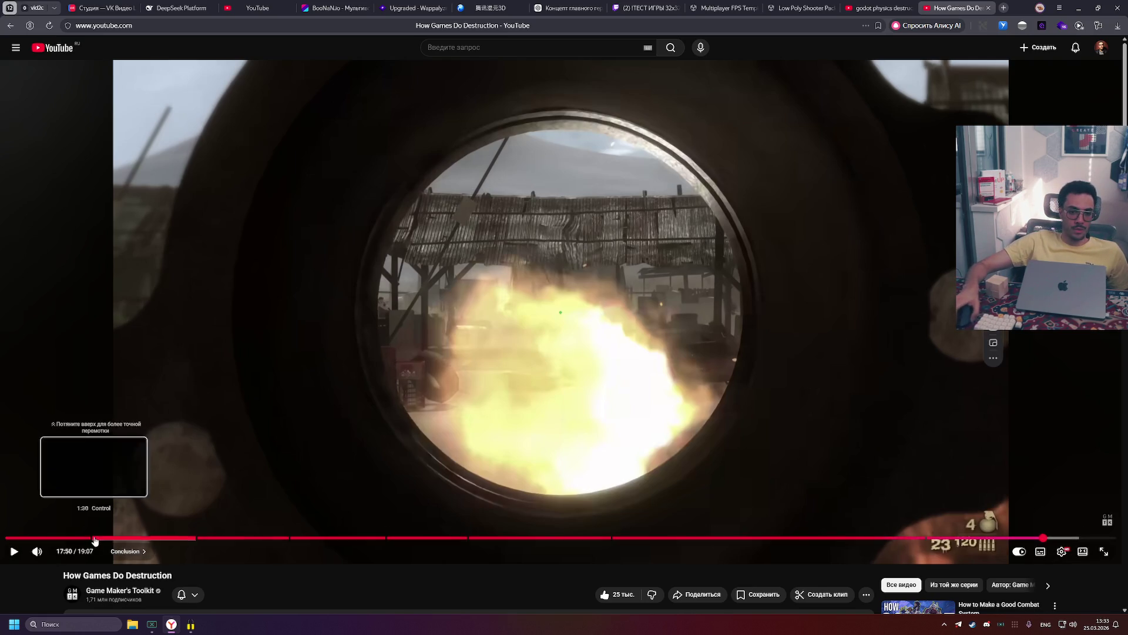
Step: Resume from 17:50 and pause at 17:57 on the outpost with striped fuel tanks
key("space")
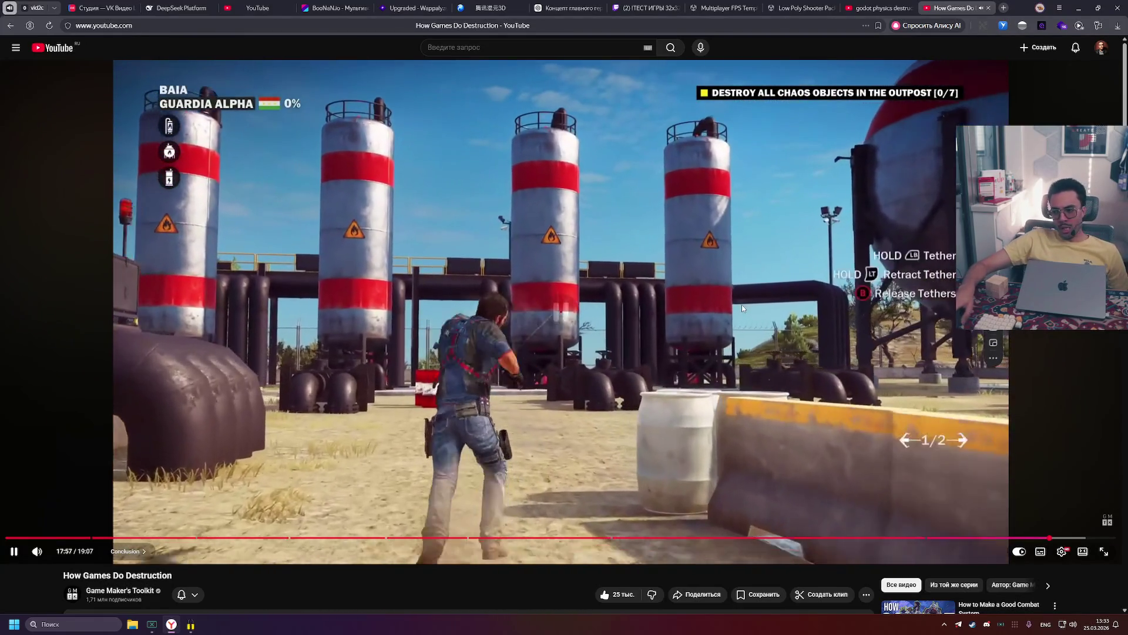
left_click(742, 305)
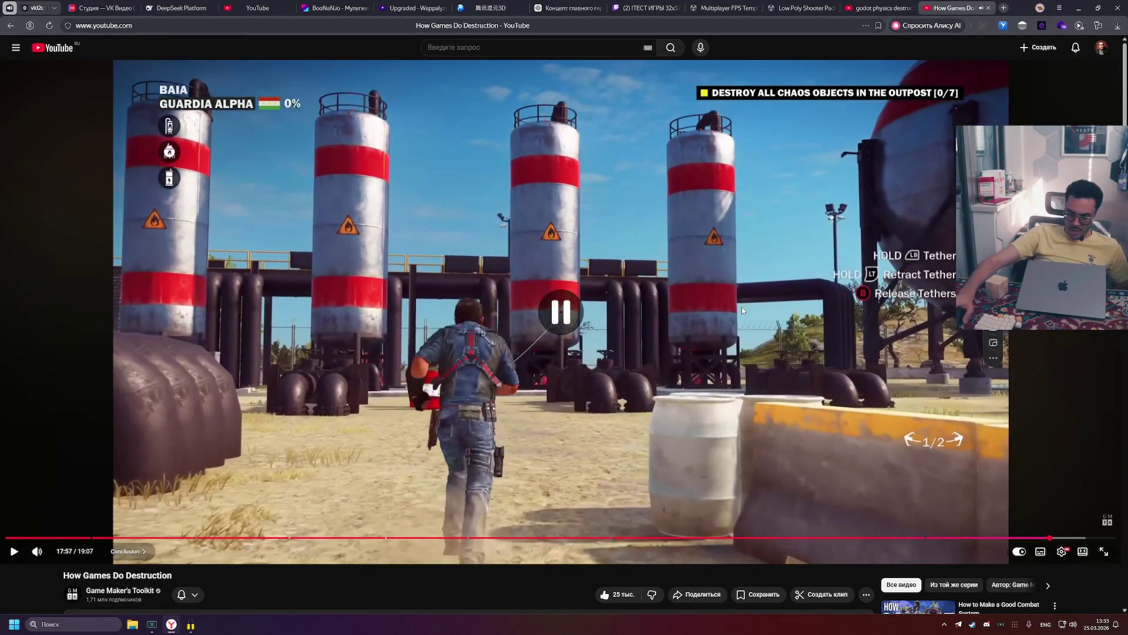
right_click(742, 271)
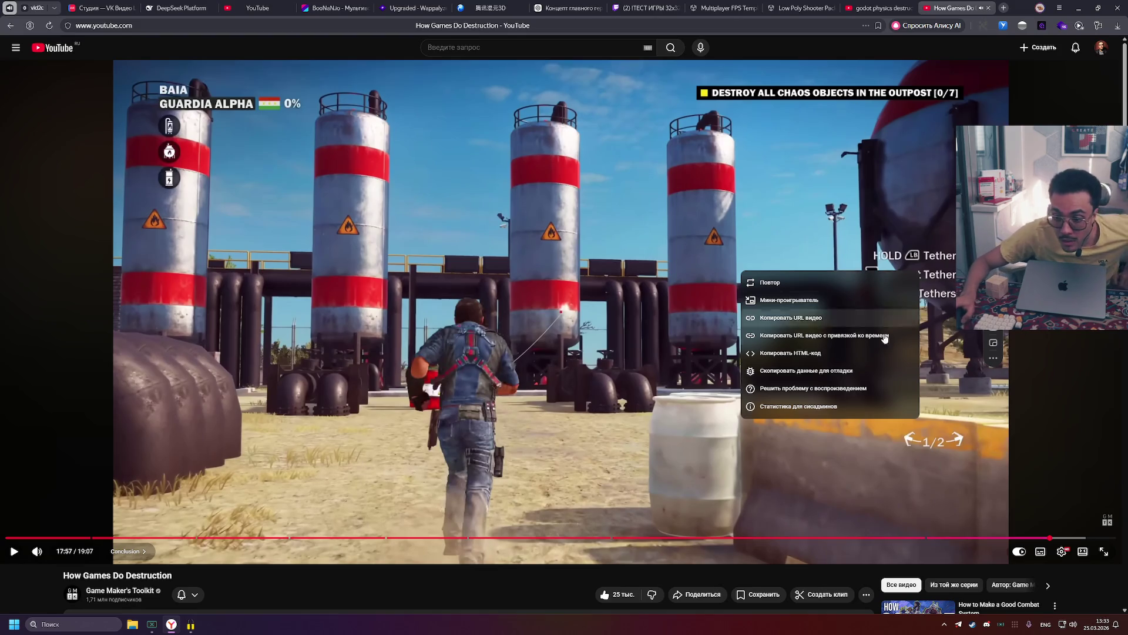
left_click(540, 577)
scroll(722, 515, "down", 4)
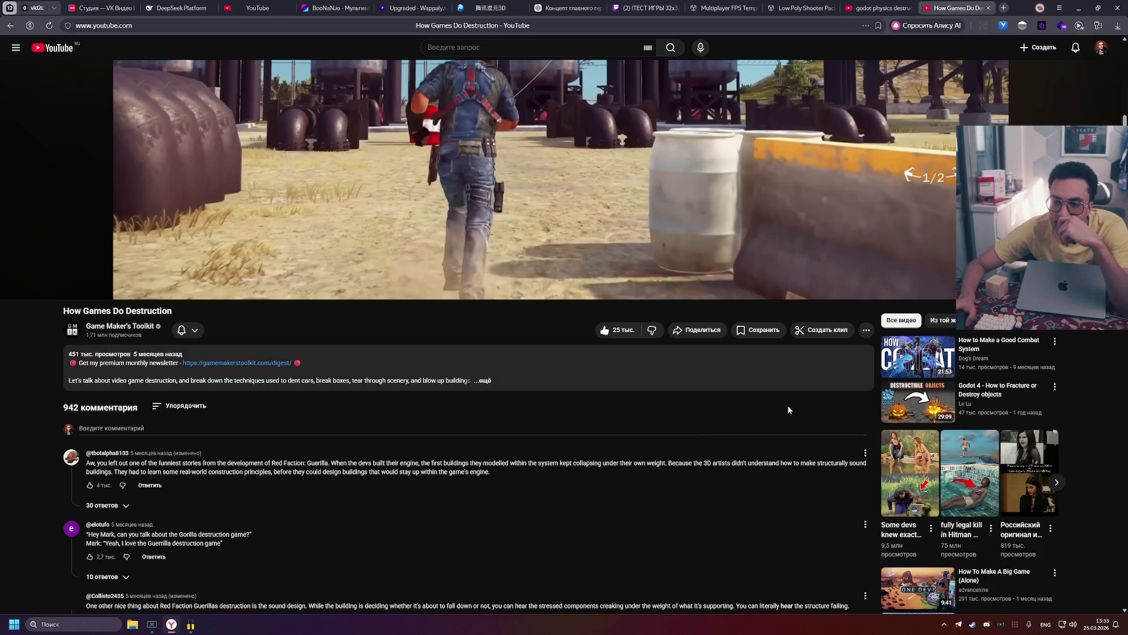
Step: Start the recommended 'Godot 4 - How to Fracture or Destroy objects' tutorial from the sidebar
left_click(914, 405)
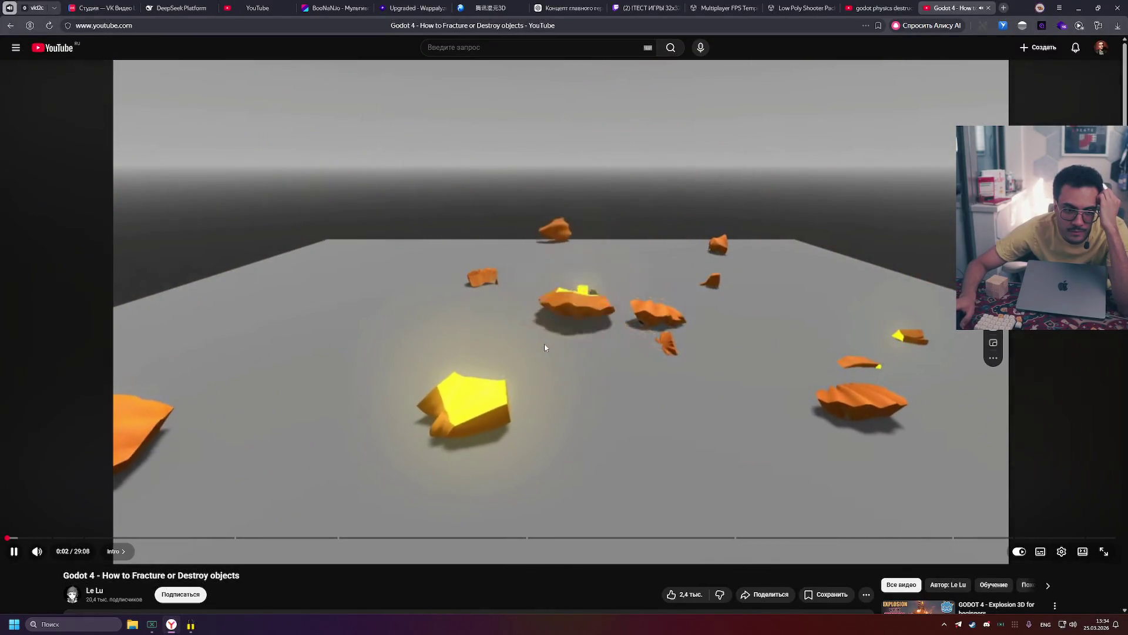
Step: Pause the Godot tutorial at 0:04, then resume it toward the Destruction & Fracture VFX title
left_click(467, 352)
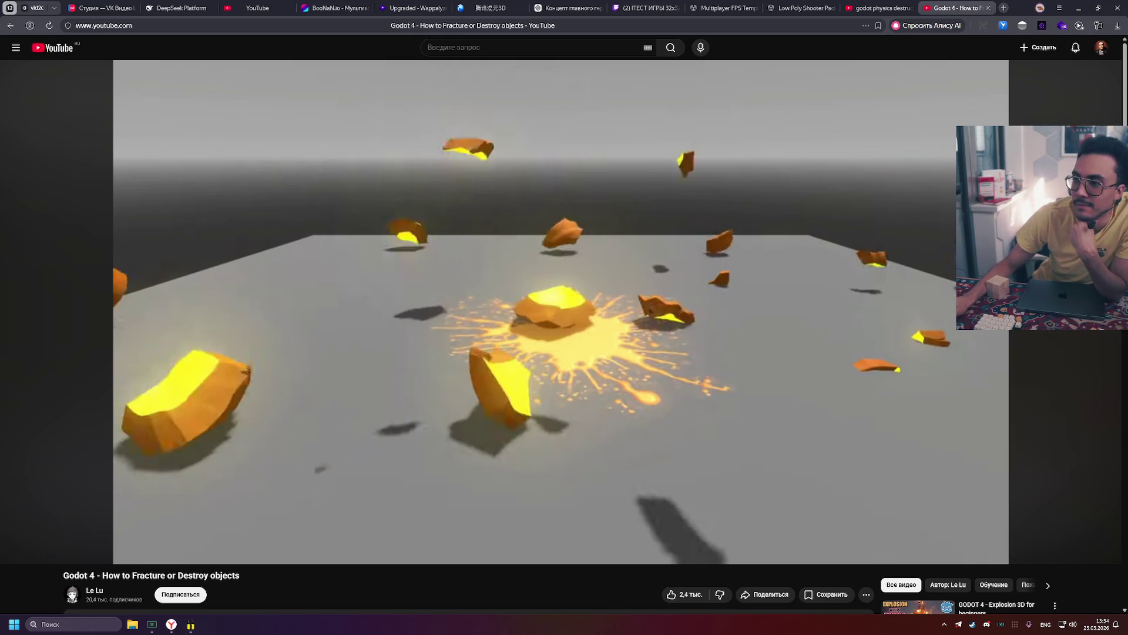
left_click(683, 249)
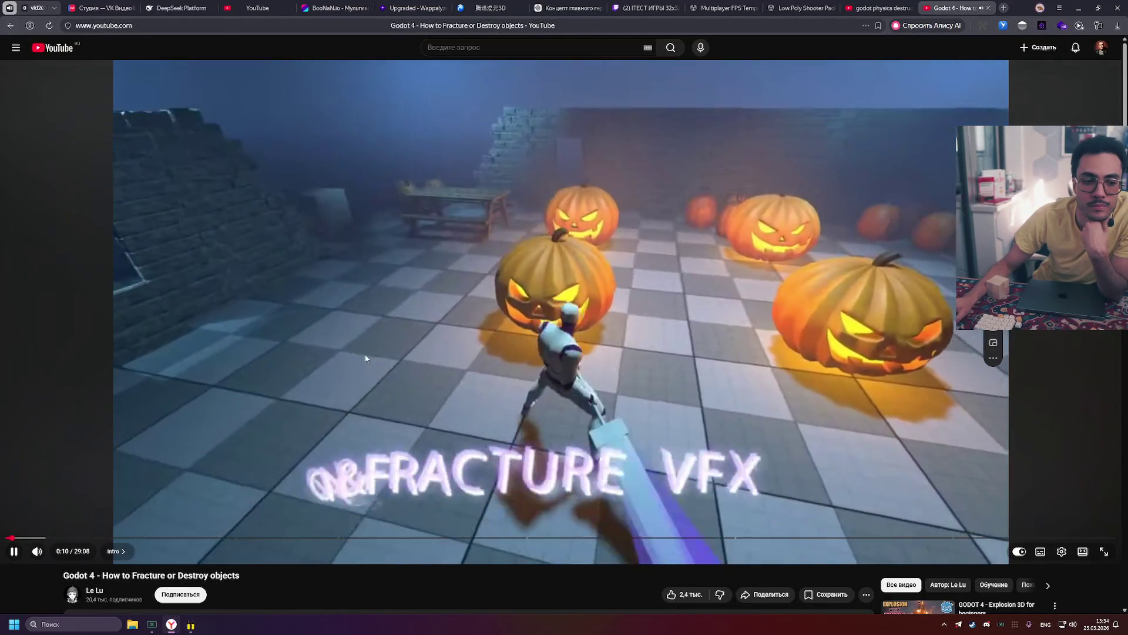
Step: Pause at 0:11 on the pumpkins, then at 0:14, and finally at 0:18 in the Godot editor
left_click(502, 382)
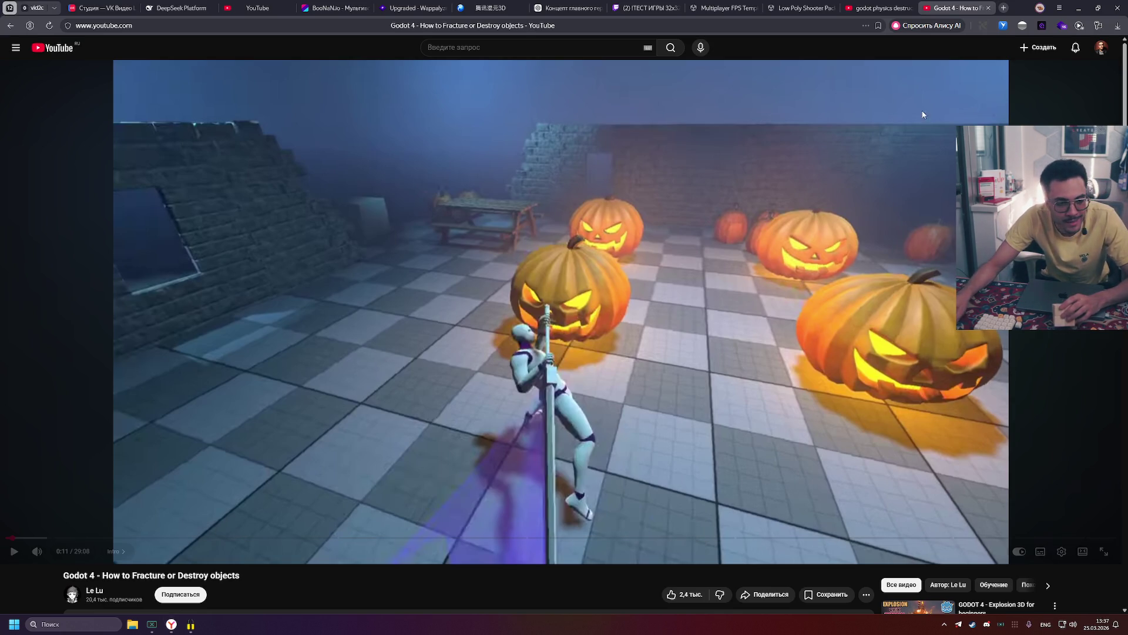
left_click(665, 237)
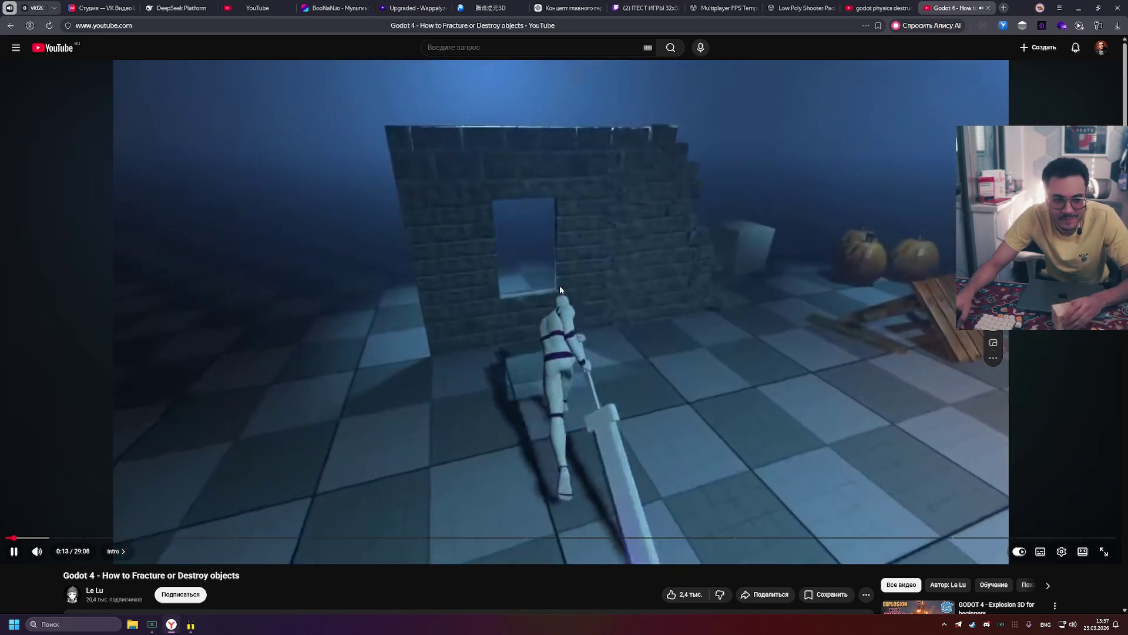
left_click(559, 285)
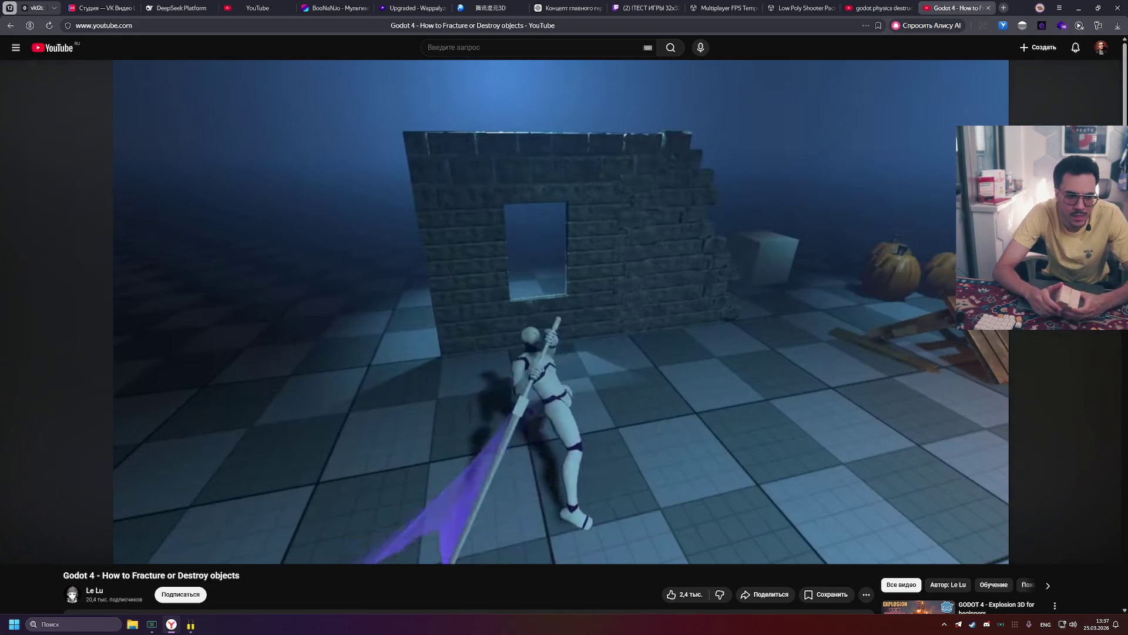
left_click(626, 269)
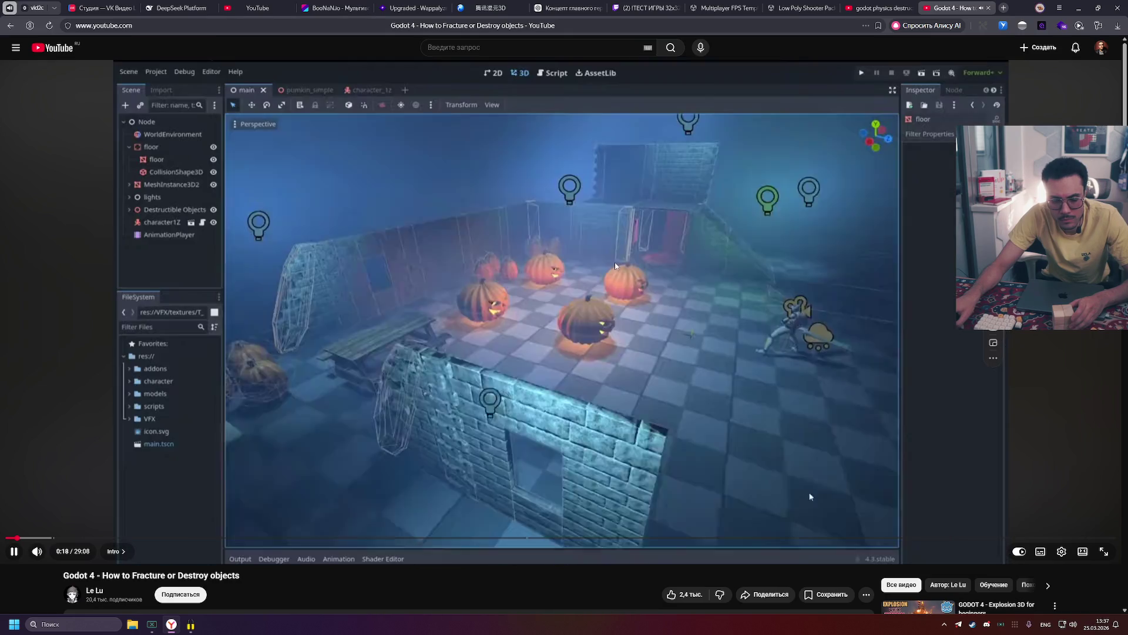
left_click(612, 261)
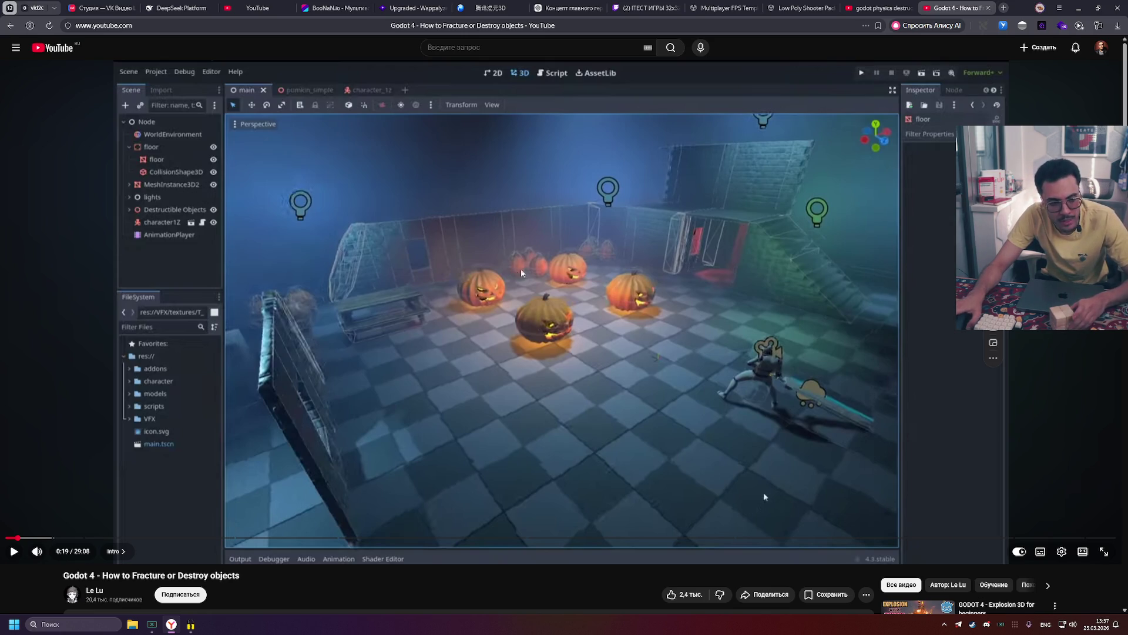
Step: Resume the tutorial and pause at 0:55 on the shattered pumpkins dropping the frame rate
left_click(704, 302)
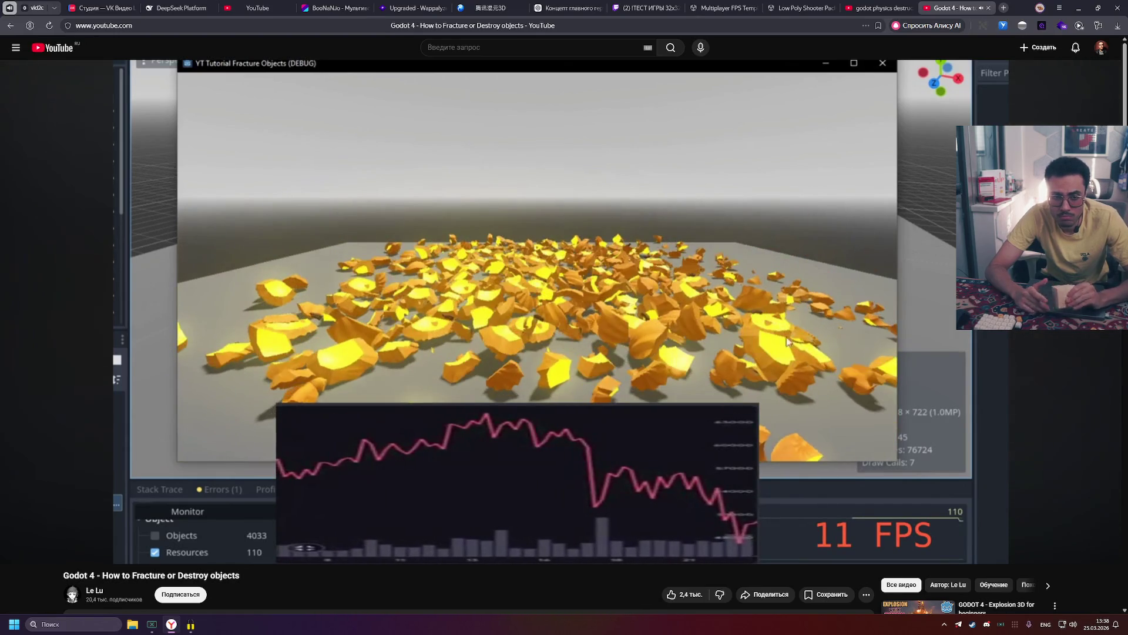
left_click(532, 218)
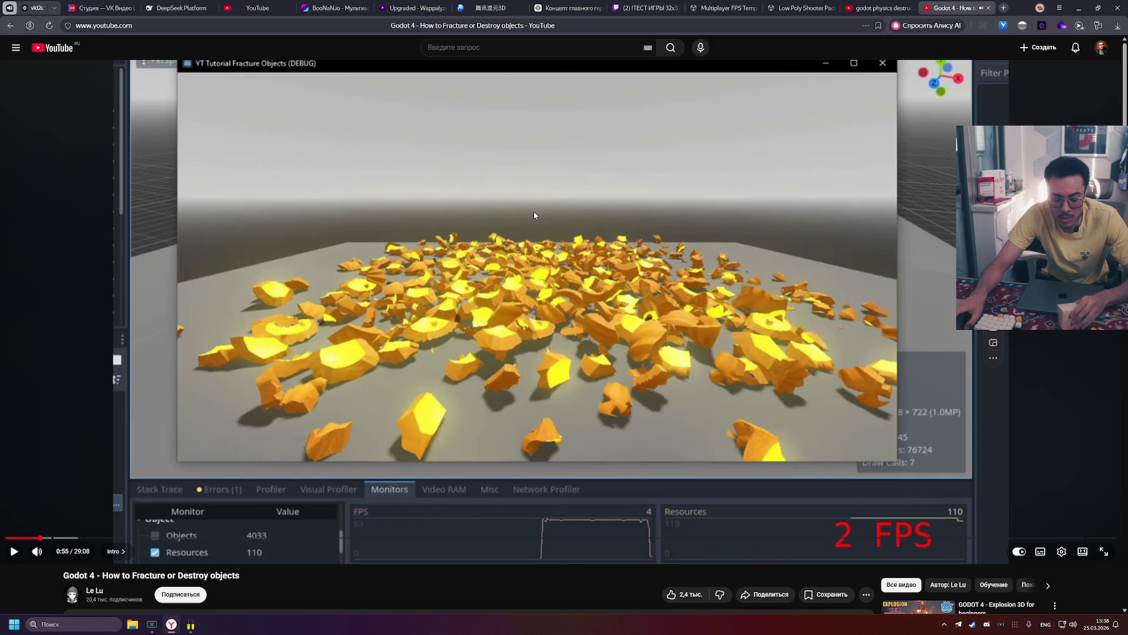
Step: Resume the Godot 4 fracture tutorial and let it play to the Sketchfab Halloween Pumpkin page
left_click(683, 271)
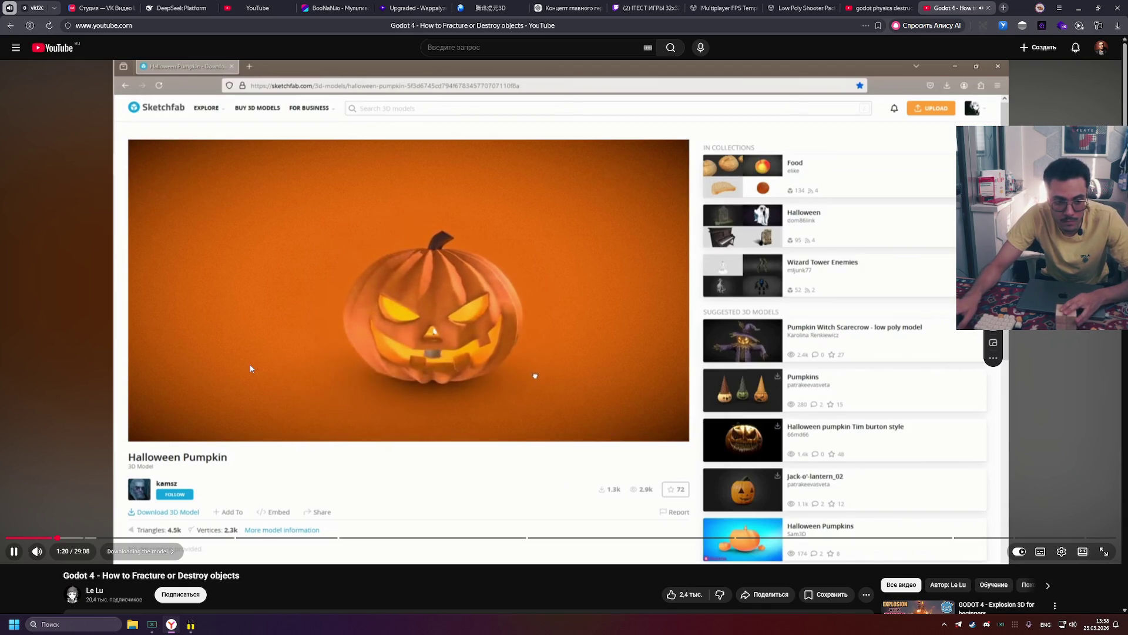
Step: Pause the fracture tutorial at 1:20 of 29:08 on the Halloween Pumpkin model page
left_click(511, 445)
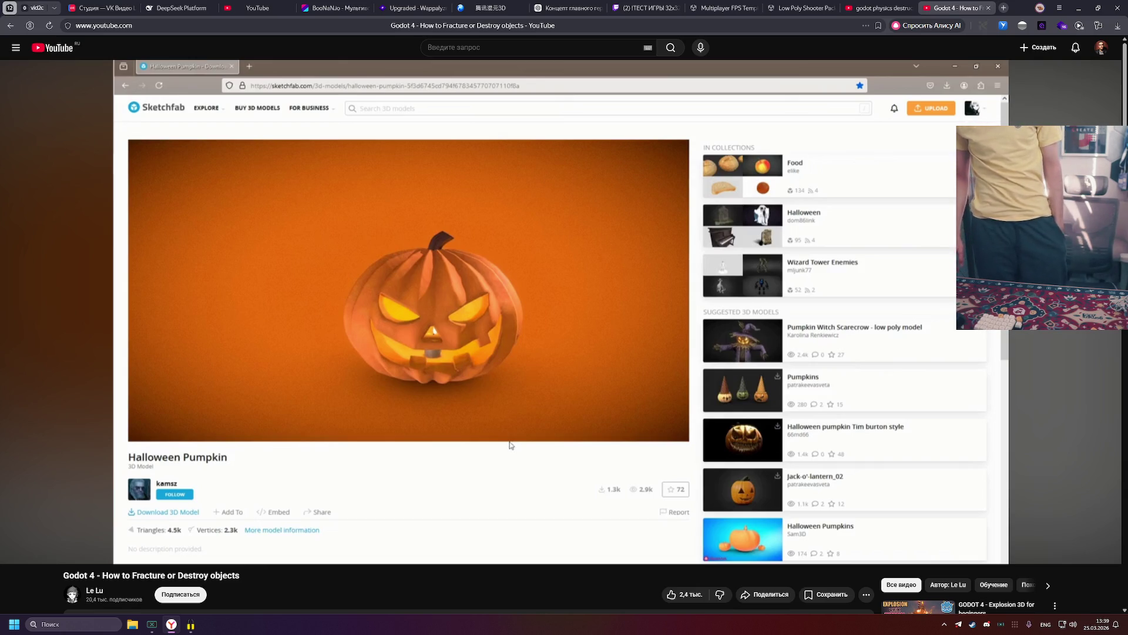
mouse_move(270, 400)
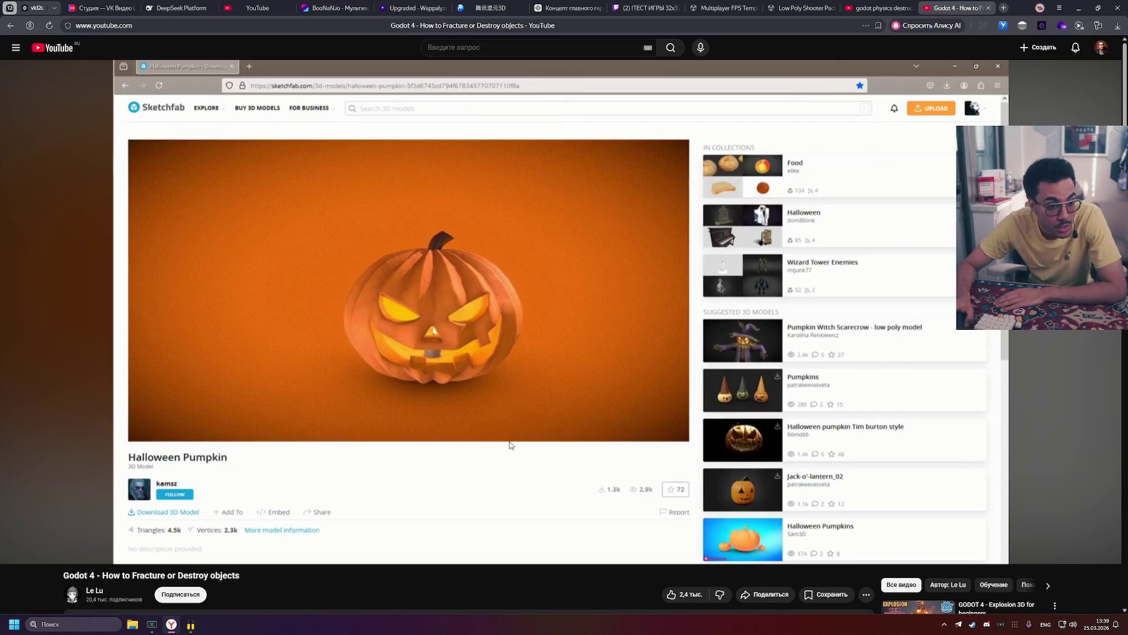
left_click(931, 130)
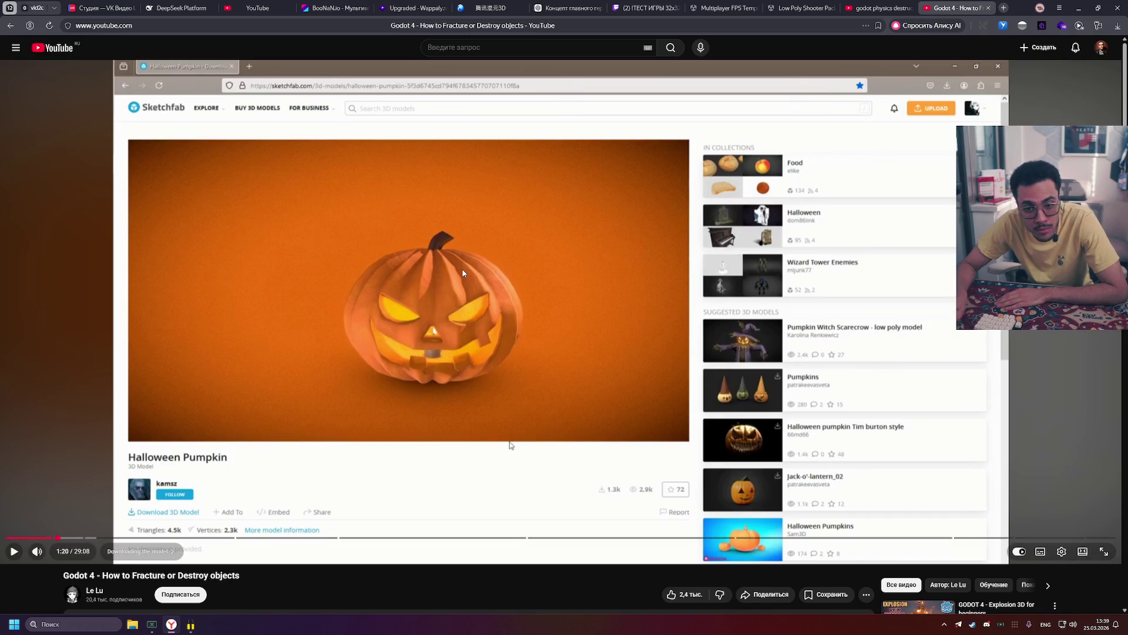